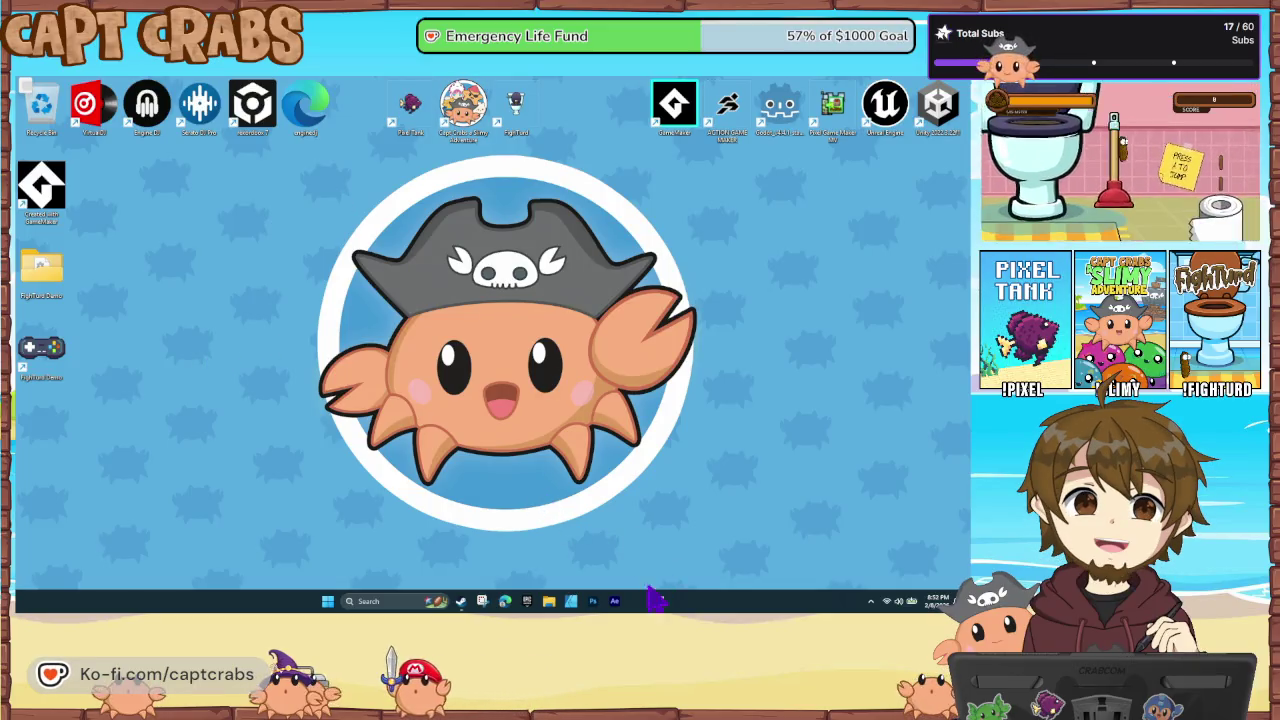
Restore the FightTurd DEMO editor and switch from the TITLE scene to Intro Logos
{"action": "left_click", "coordinate": [658, 601]}
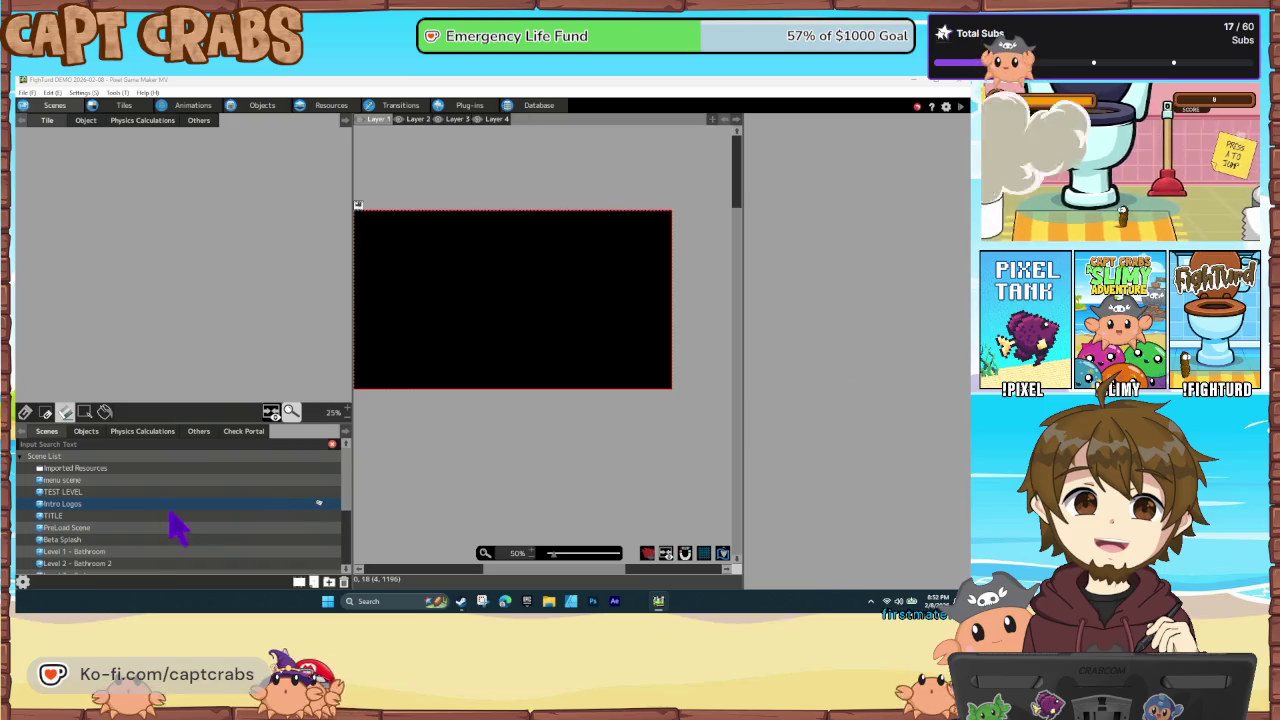
{"action": "left_click", "coordinate": [176, 516]}
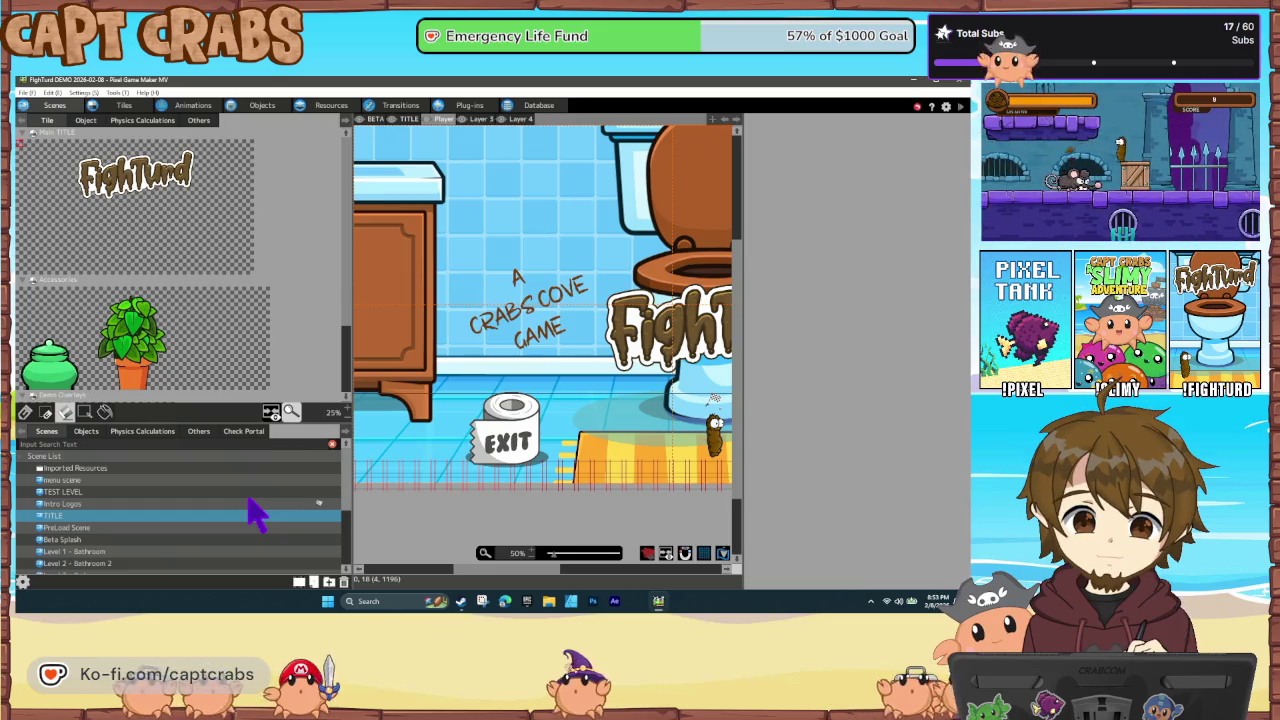
{"action": "left_click", "coordinate": [176, 505]}
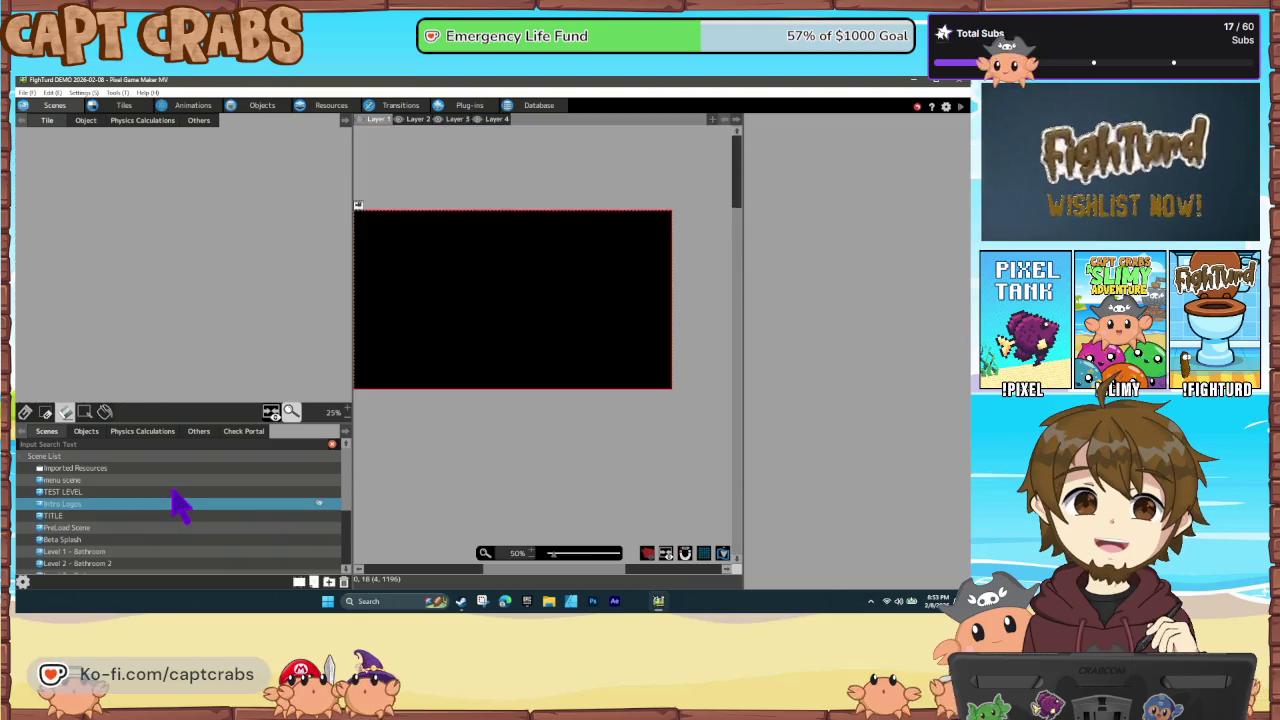
View the TEST LEVEL scene, return to Intro Logos, then close Pixel Game Maker MV
{"action": "left_click", "coordinate": [176, 491]}
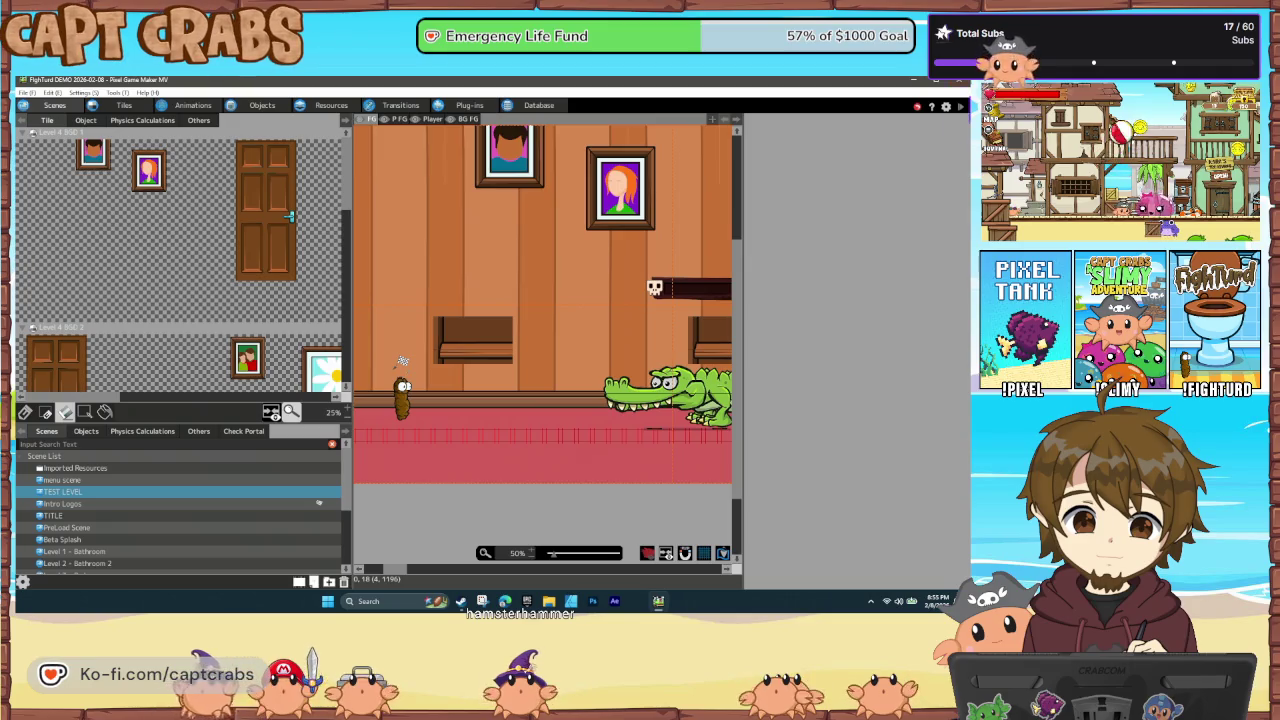
{"action": "left_click", "coordinate": [265, 504]}
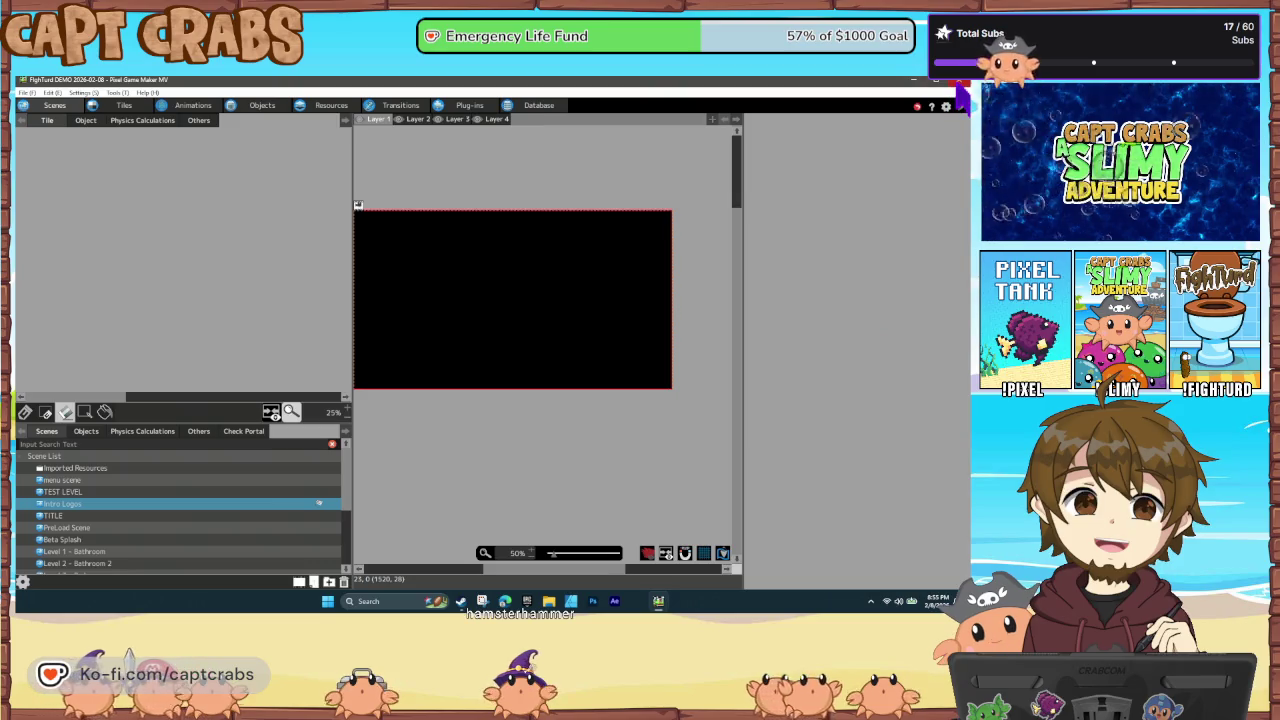
{"action": "left_click", "coordinate": [958, 80]}
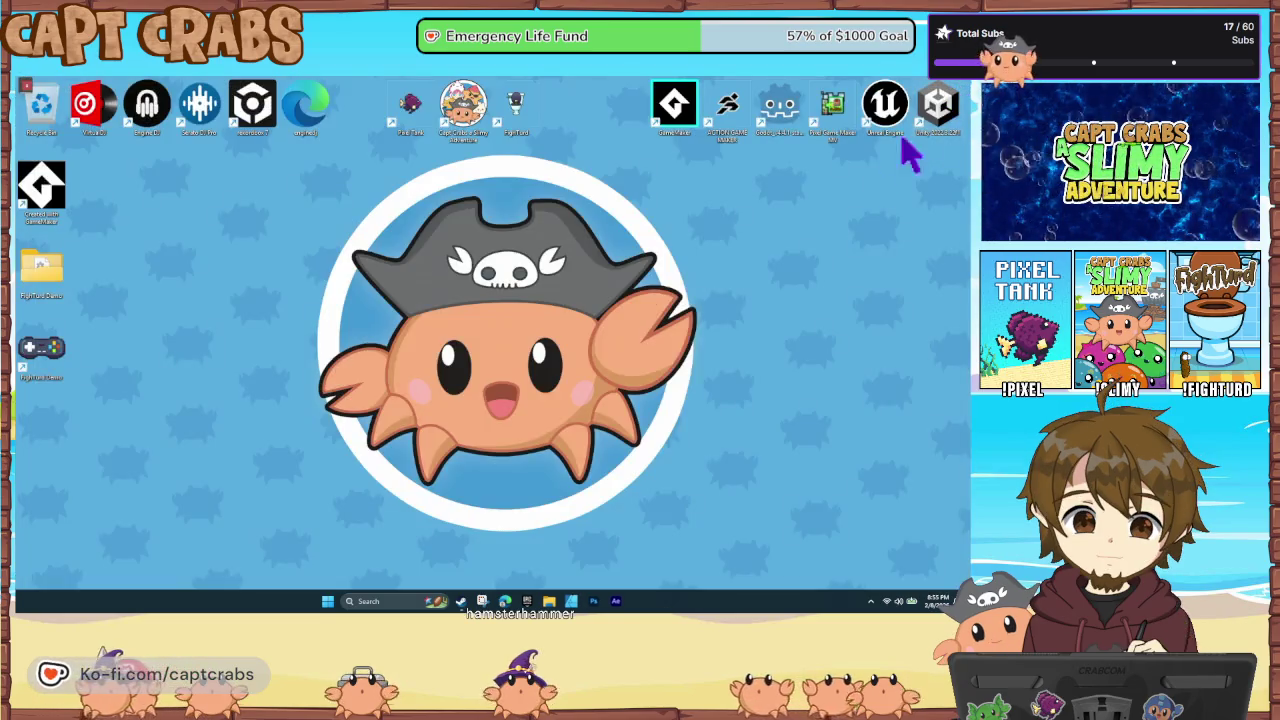
Launch Pixel Game Maker MV from its desktop shortcut
{"action": "double_click", "coordinate": [836, 108]}
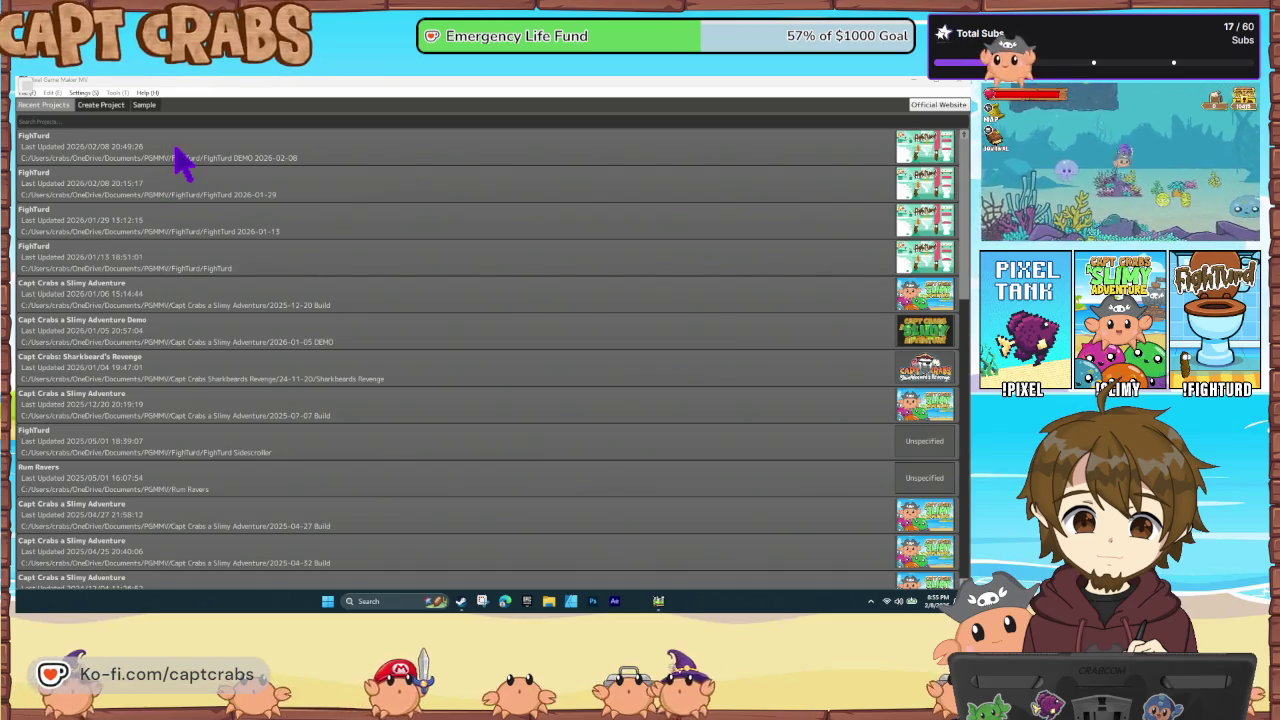
Open the FightTurd DEMO 2026-02-08 project and go to the Game Data page of Project Settings
{"action": "double_click", "coordinate": [178, 158]}
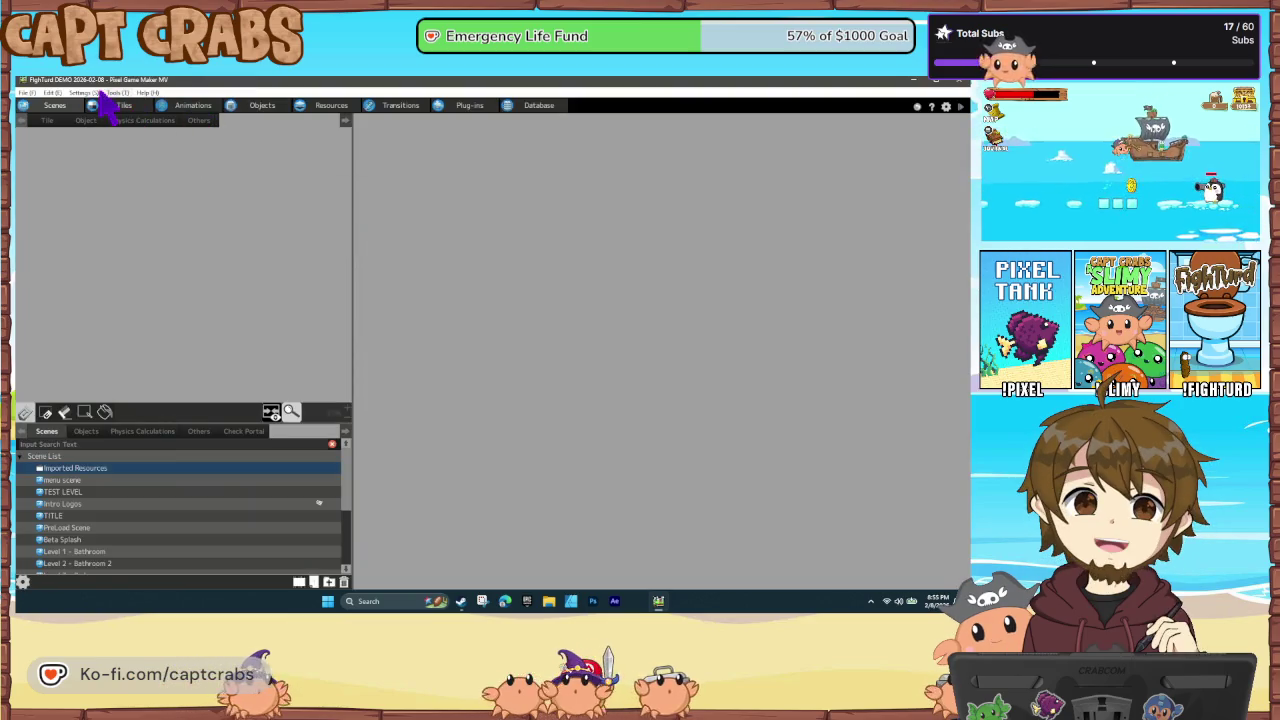
{"action": "left_click", "coordinate": [118, 93]}
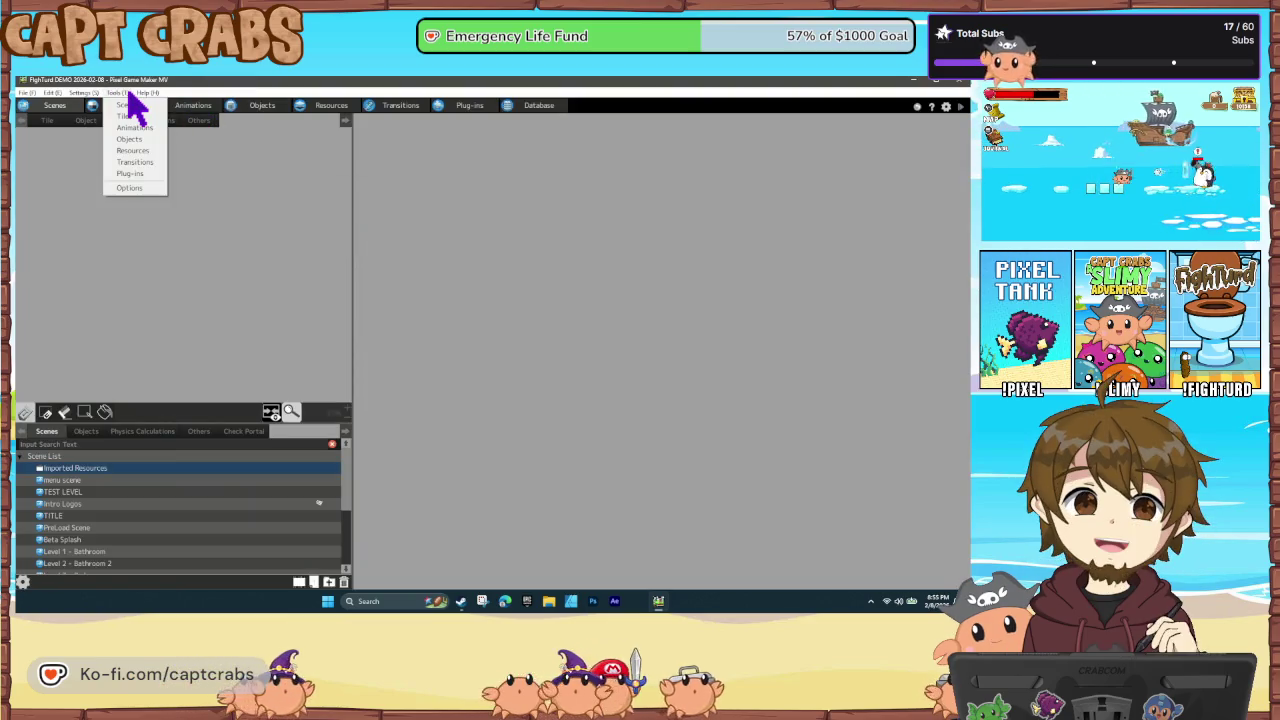
{"action": "left_click", "coordinate": [112, 118]}
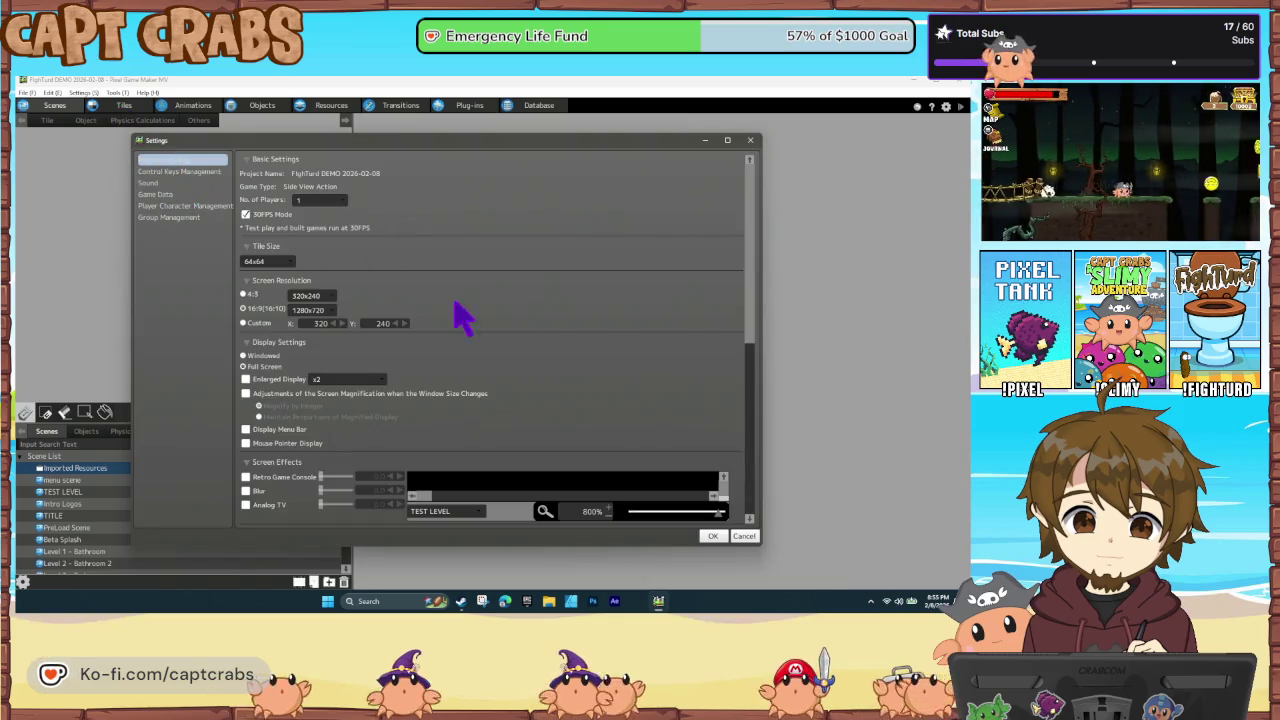
{"action": "scroll", "coordinate": [488, 330], "scroll_direction": "down", "scroll_amount": 5}
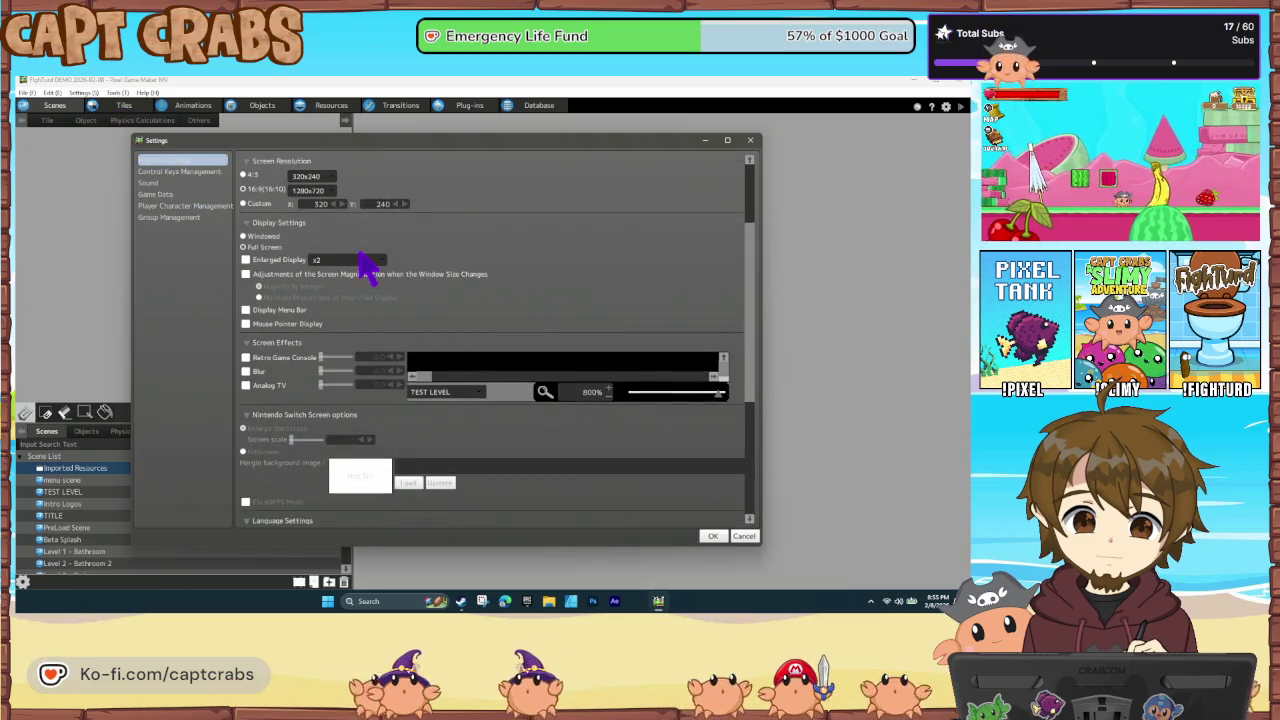
{"action": "left_click", "coordinate": [183, 194]}
Set title 'Fightturd DEMO', creator 'Crabs Cave' and genre 'Platformer' in Game Data, and confirm
{"action": "left_click", "coordinate": [313, 176]}
{"action": "type", "text": "DEMO"}
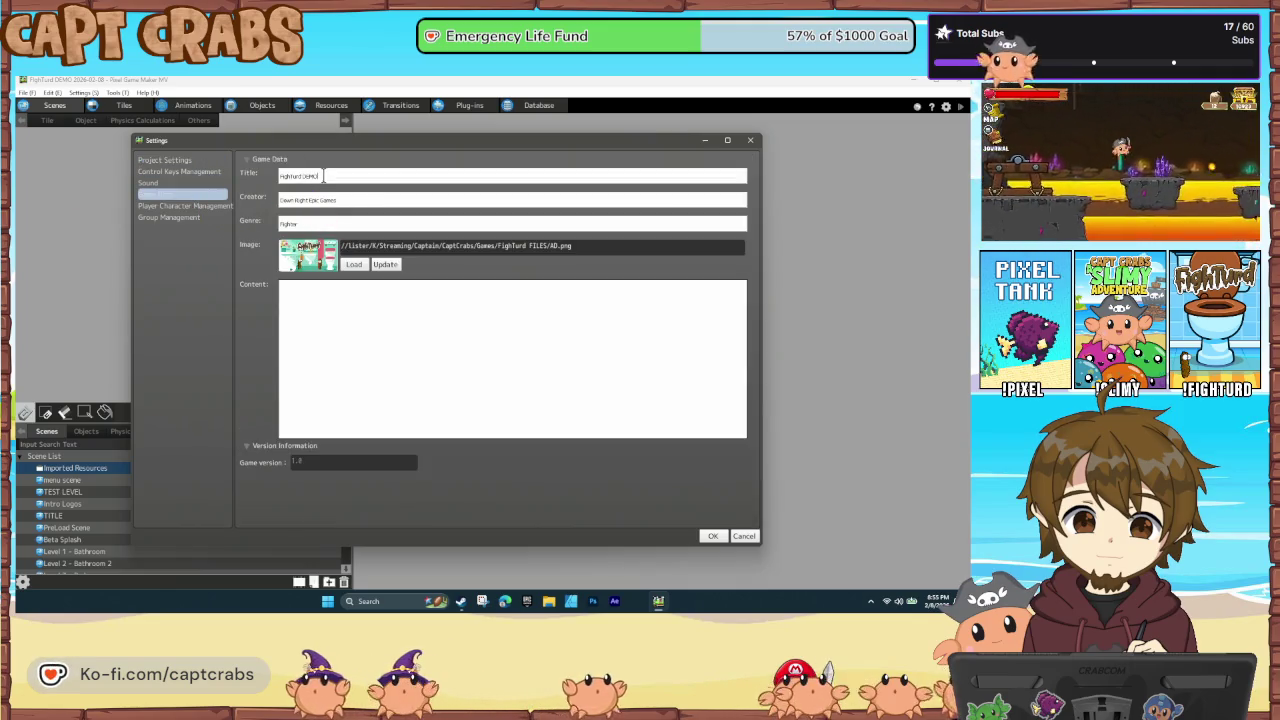
{"action": "key", "text": "Tab"}
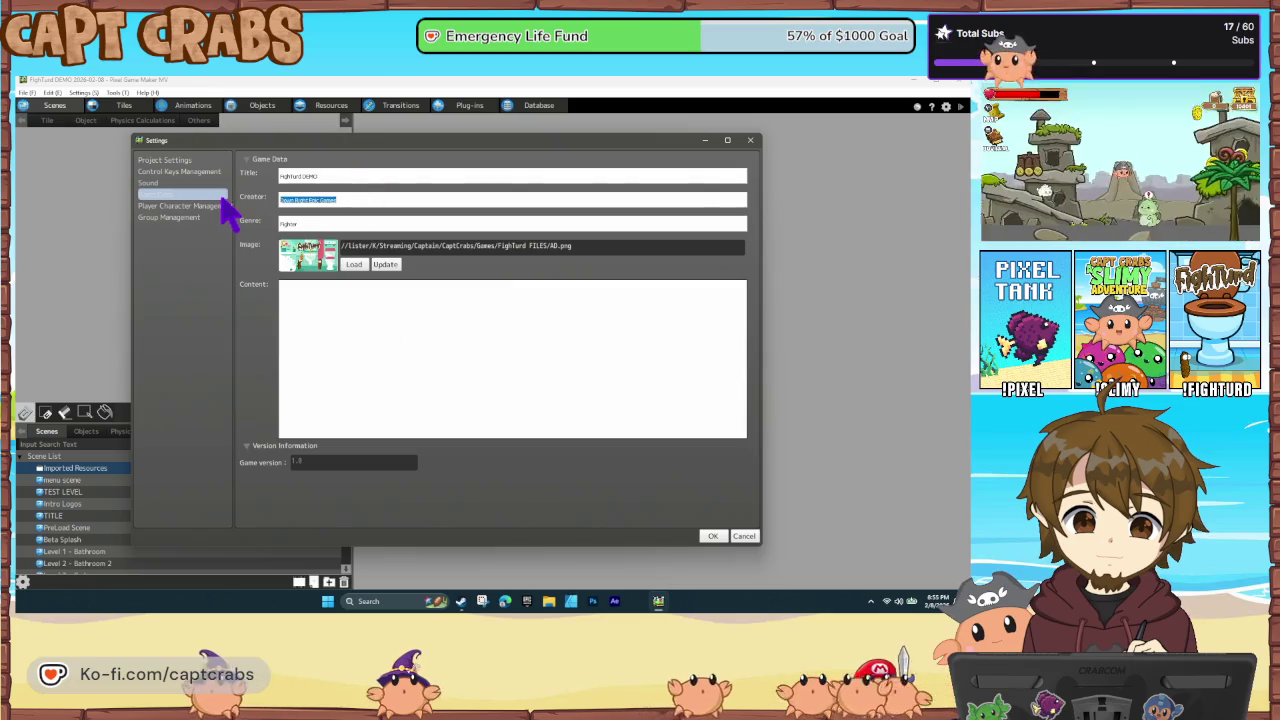
{"action": "type", "text": "Crabs"}
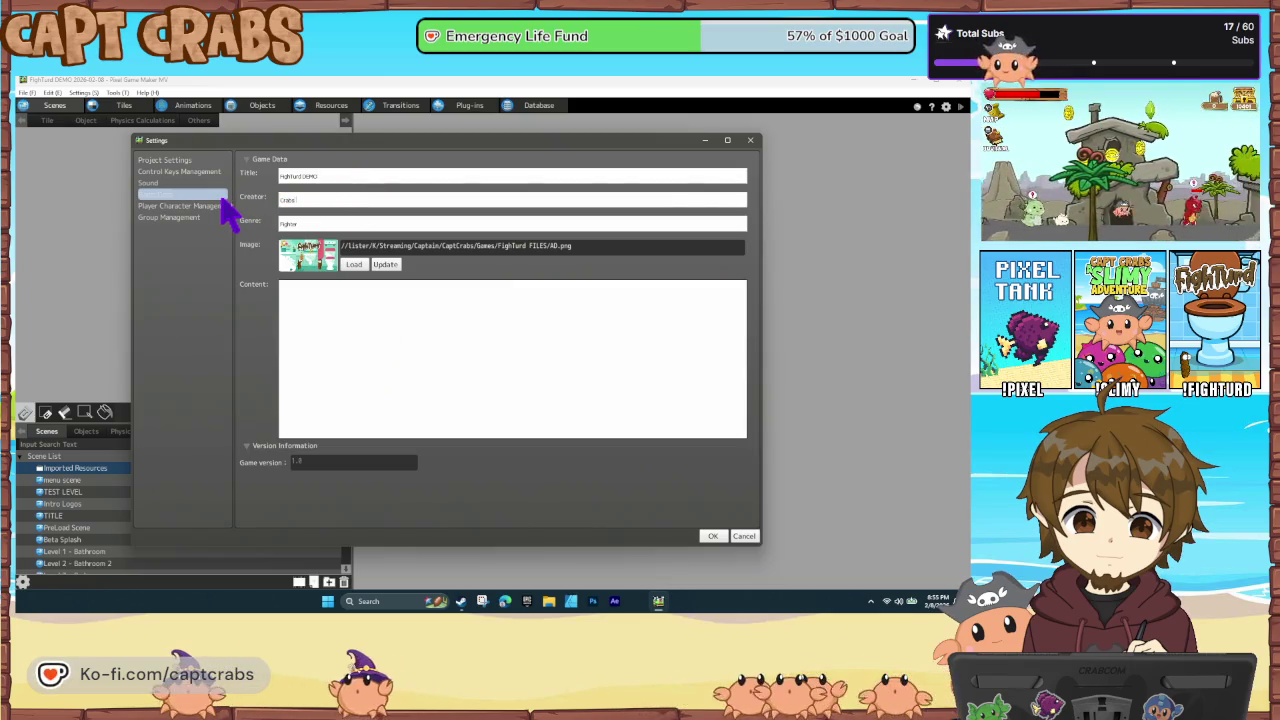
{"action": "type", "text": " Cave"}
{"action": "key", "text": "Tab"}
{"action": "type", "text": "Platformer"}
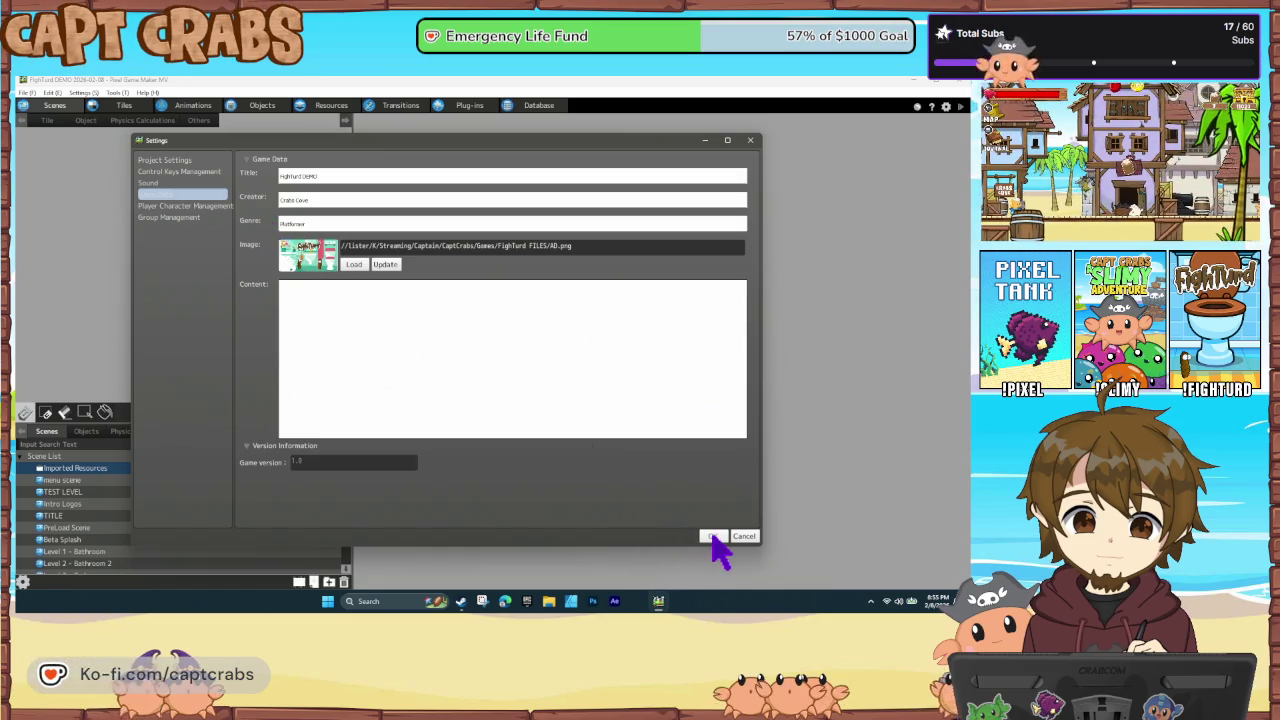
{"action": "left_click", "coordinate": [713, 537]}
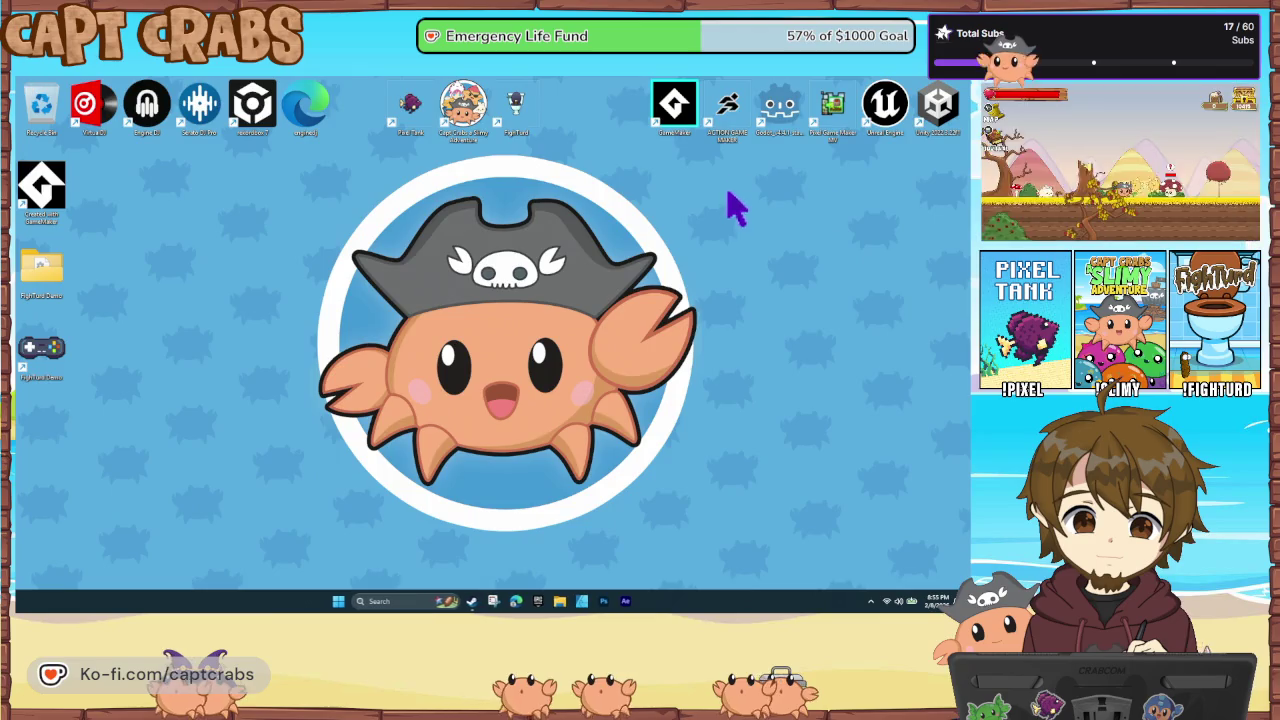
Relaunch Pixel Game Maker MV and open the older FightTurd 2026-01-29 project
{"action": "double_click", "coordinate": [840, 125]}
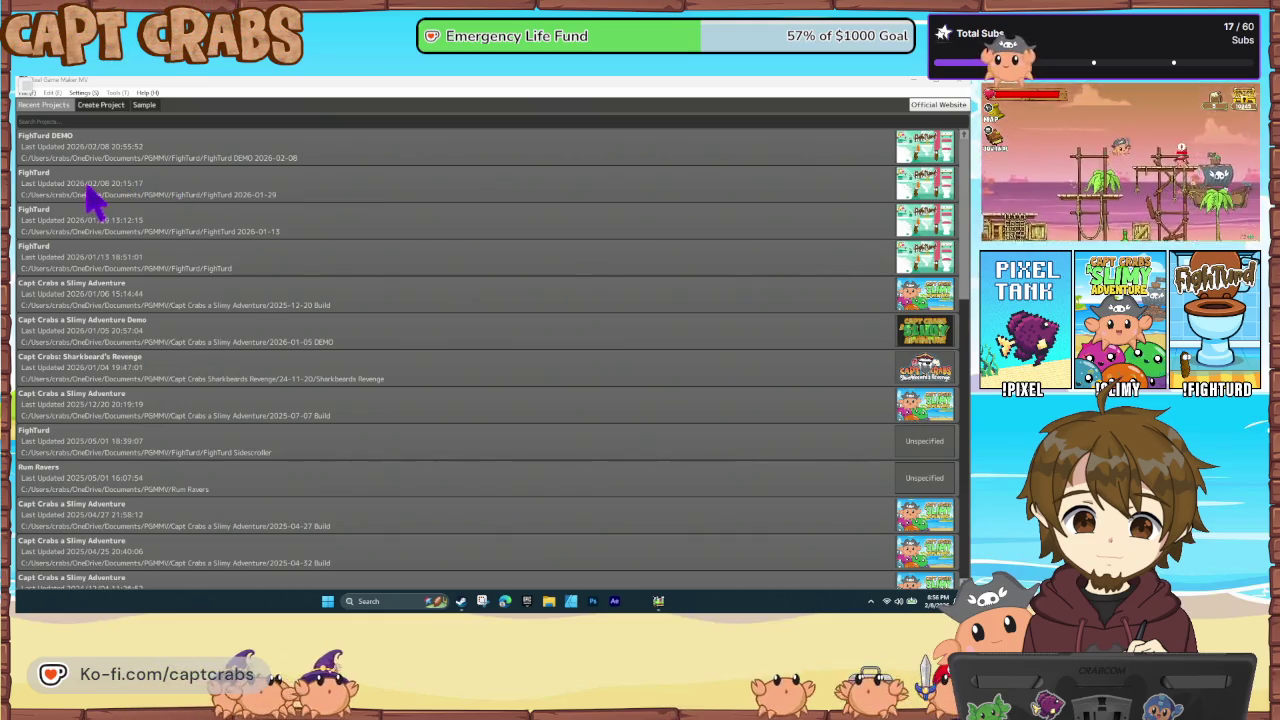
{"action": "double_click", "coordinate": [140, 200]}
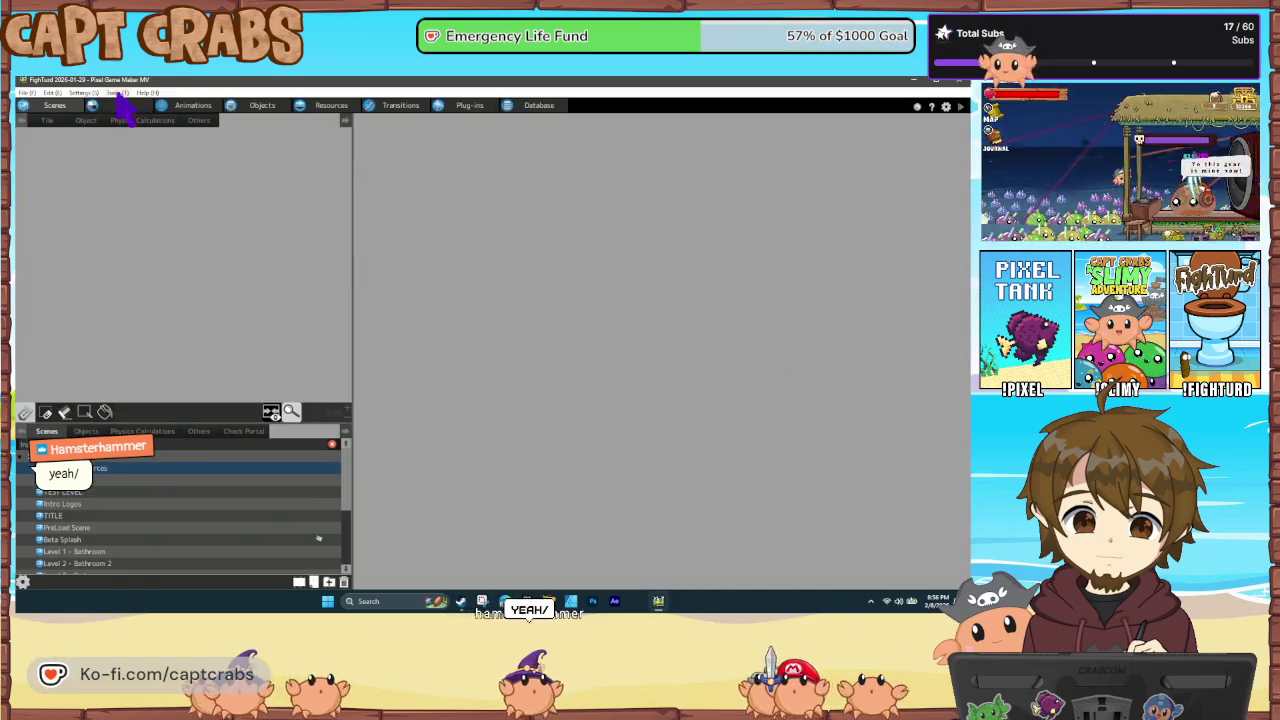
Open the FightTurd 2026-01-29 project's Game Data settings from the Settings menu
{"action": "left_click", "coordinate": [115, 92]}
{"action": "mouse_move", "coordinate": [84, 92]}
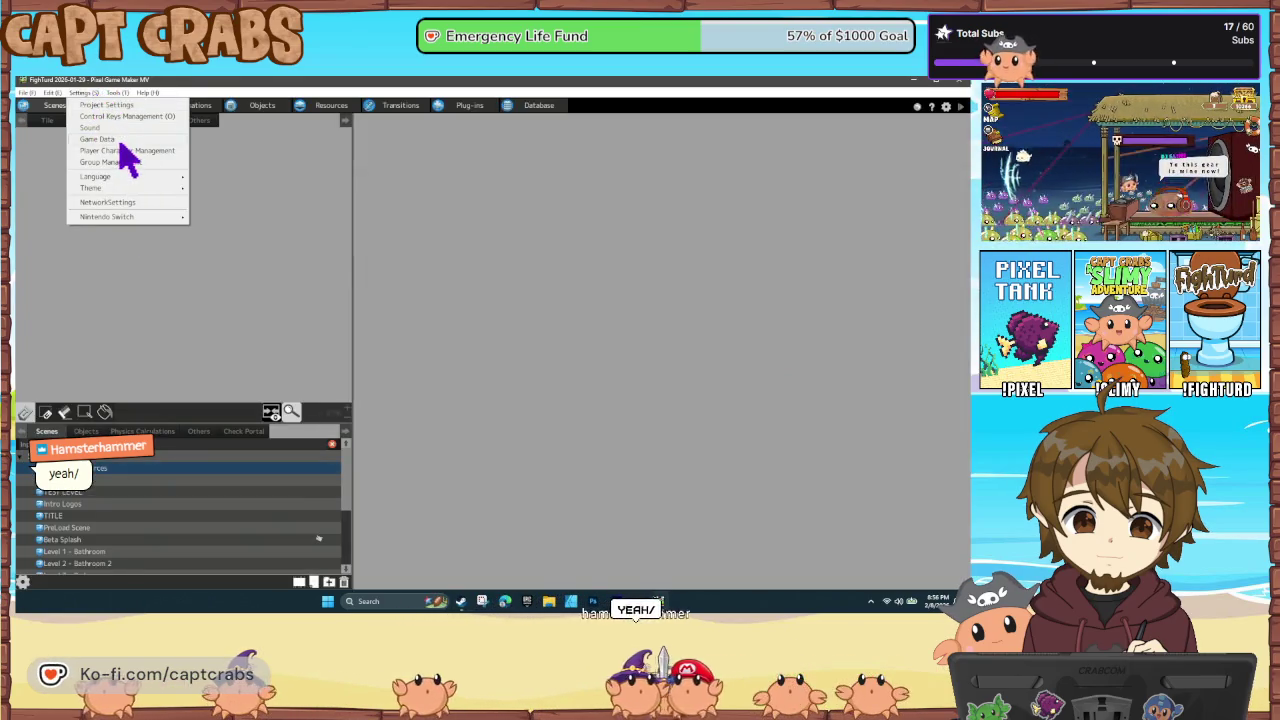
{"action": "left_click", "coordinate": [129, 148]}
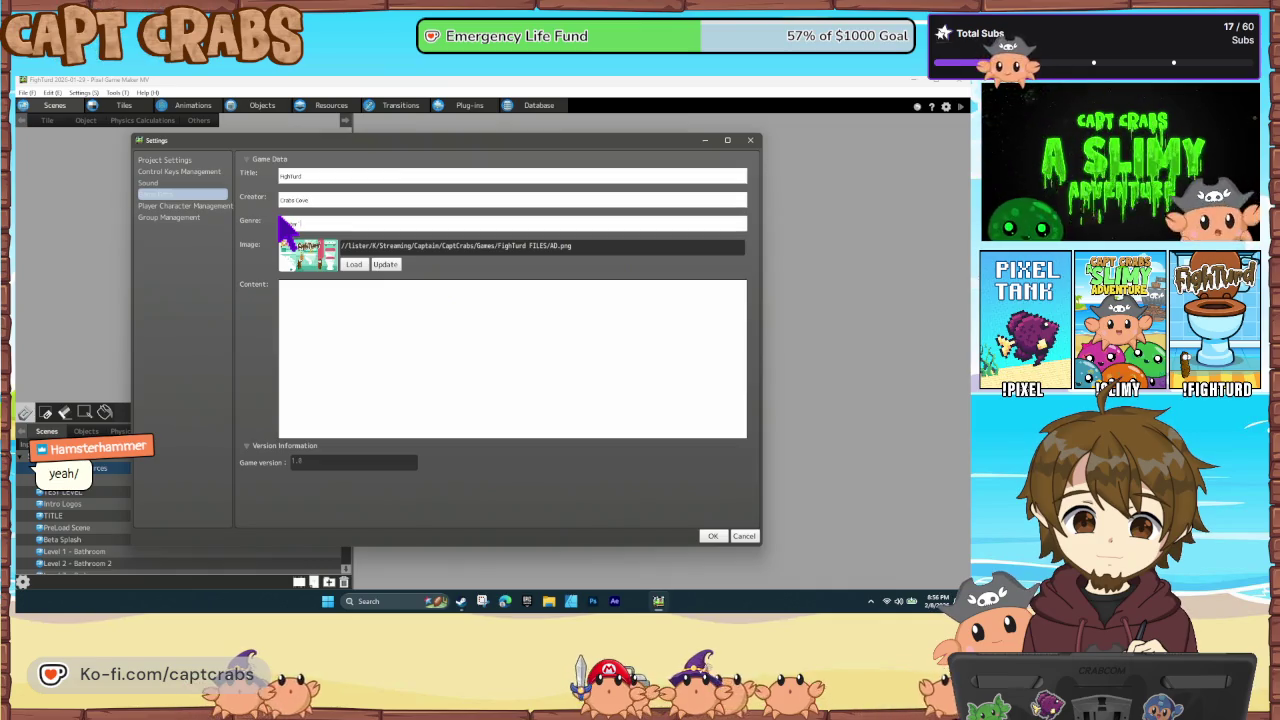
Fill in 'Platformer' as the Game Data genre and confirm with OK
{"action": "left_click", "coordinate": [280, 219]}
{"action": "type", "text": "Platf"}
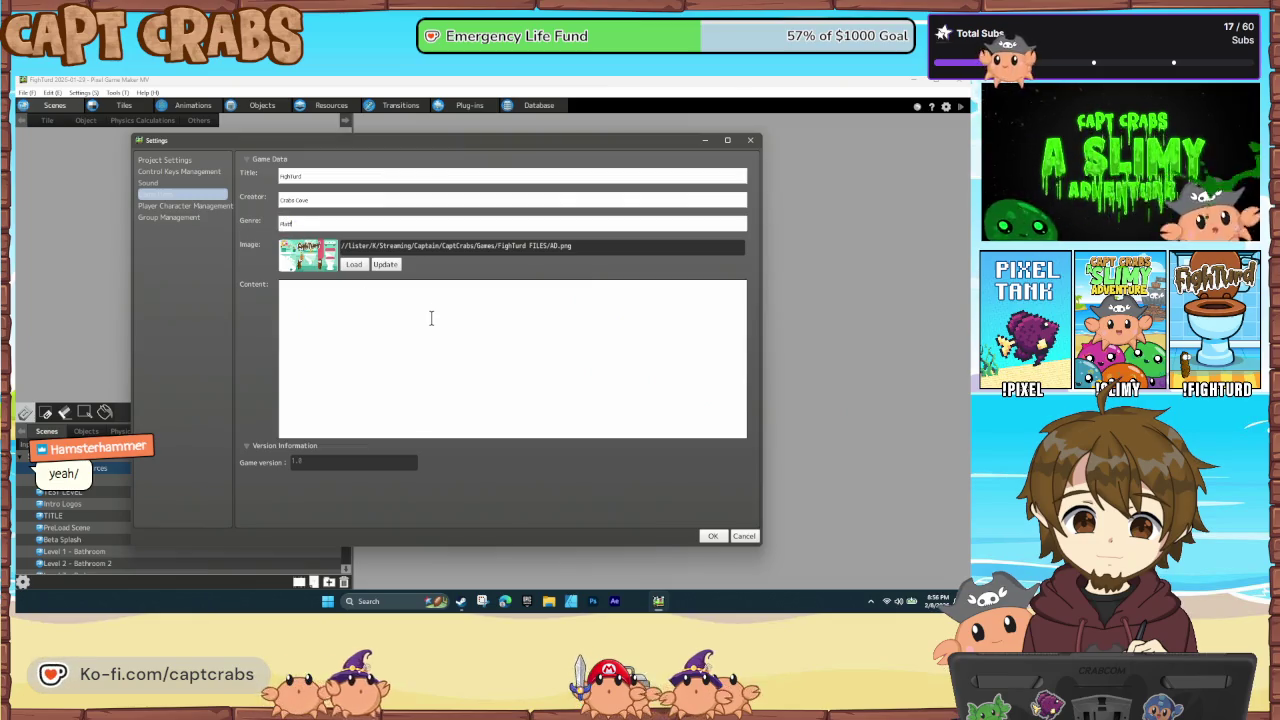
{"action": "type", "text": "er"}
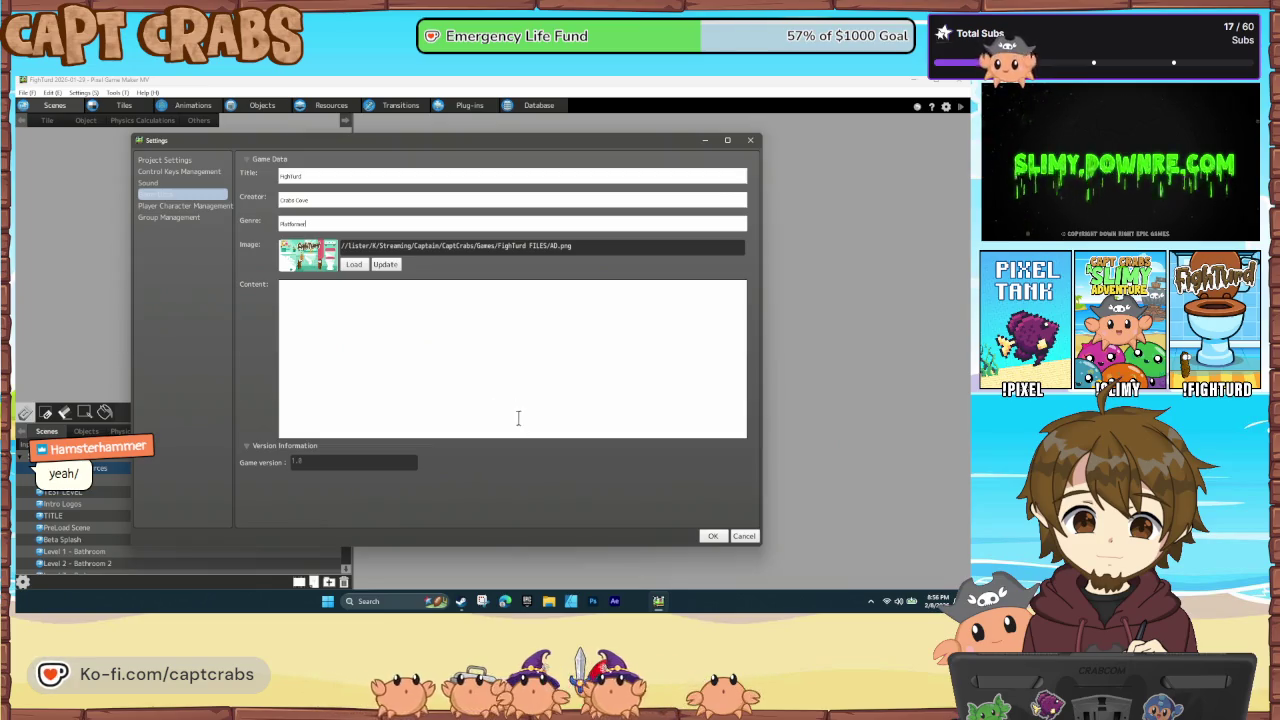
{"action": "left_click", "coordinate": [714, 537]}
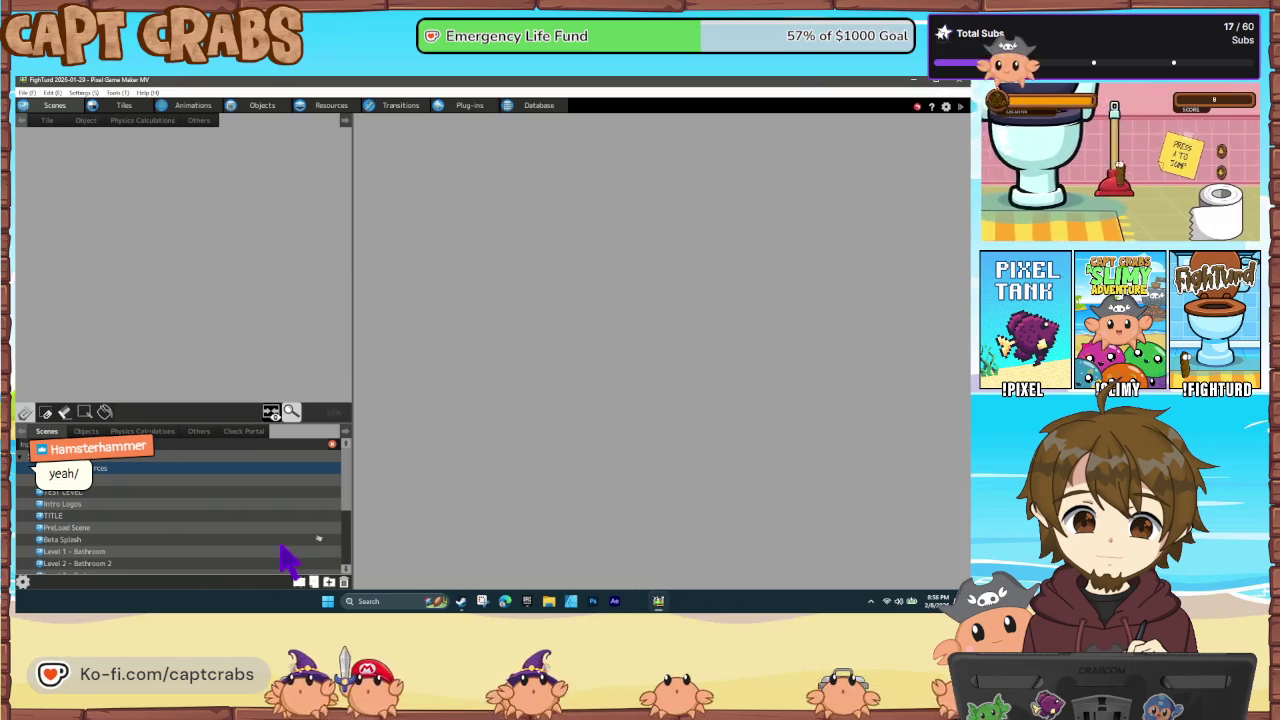
Open PreLoad Scene, then the Level 1 - Bathroom scene in the editor
{"action": "double_click", "coordinate": [214, 527]}
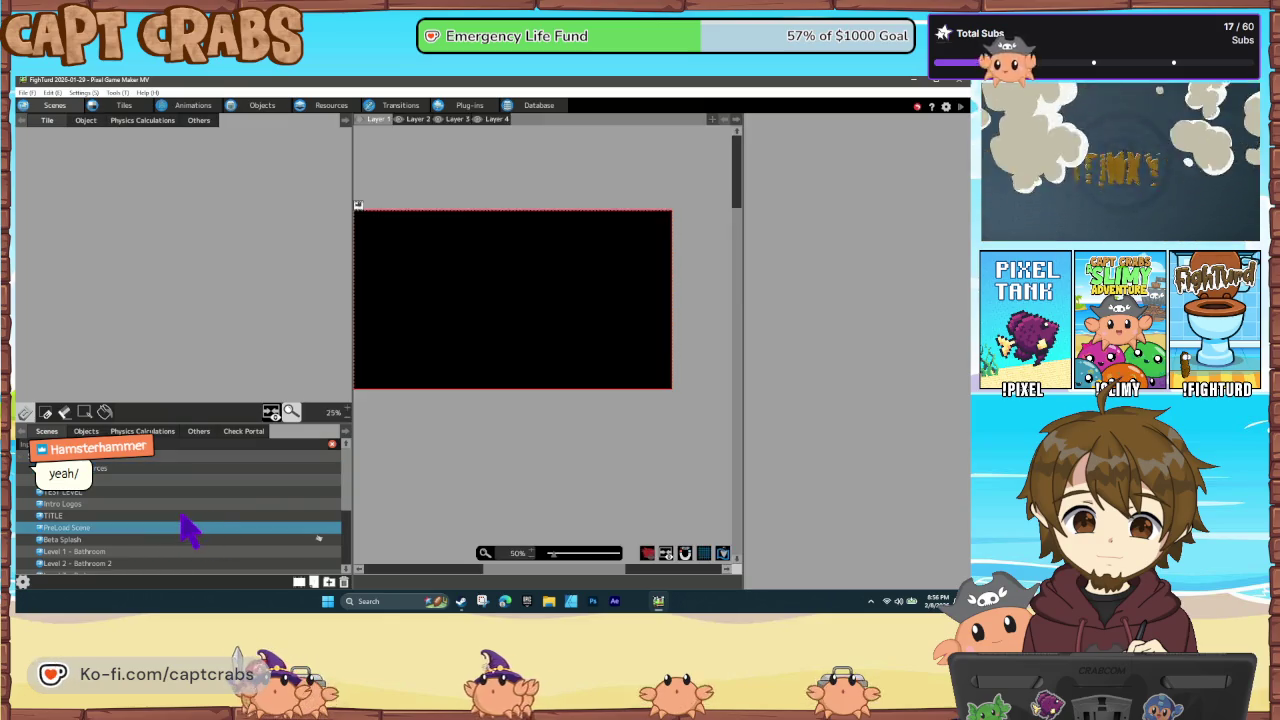
{"action": "double_click", "coordinate": [153, 551]}
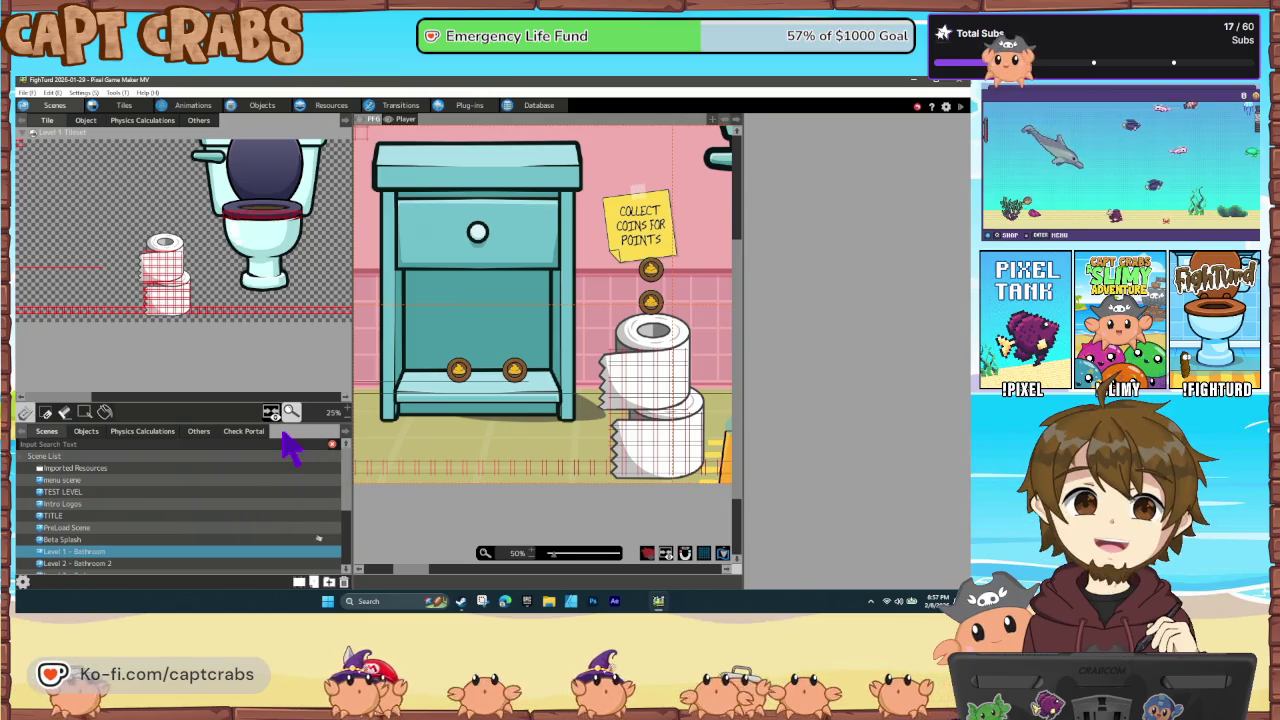
{"action": "scroll", "coordinate": [247, 535], "scroll_direction": "down", "scroll_amount": 2}
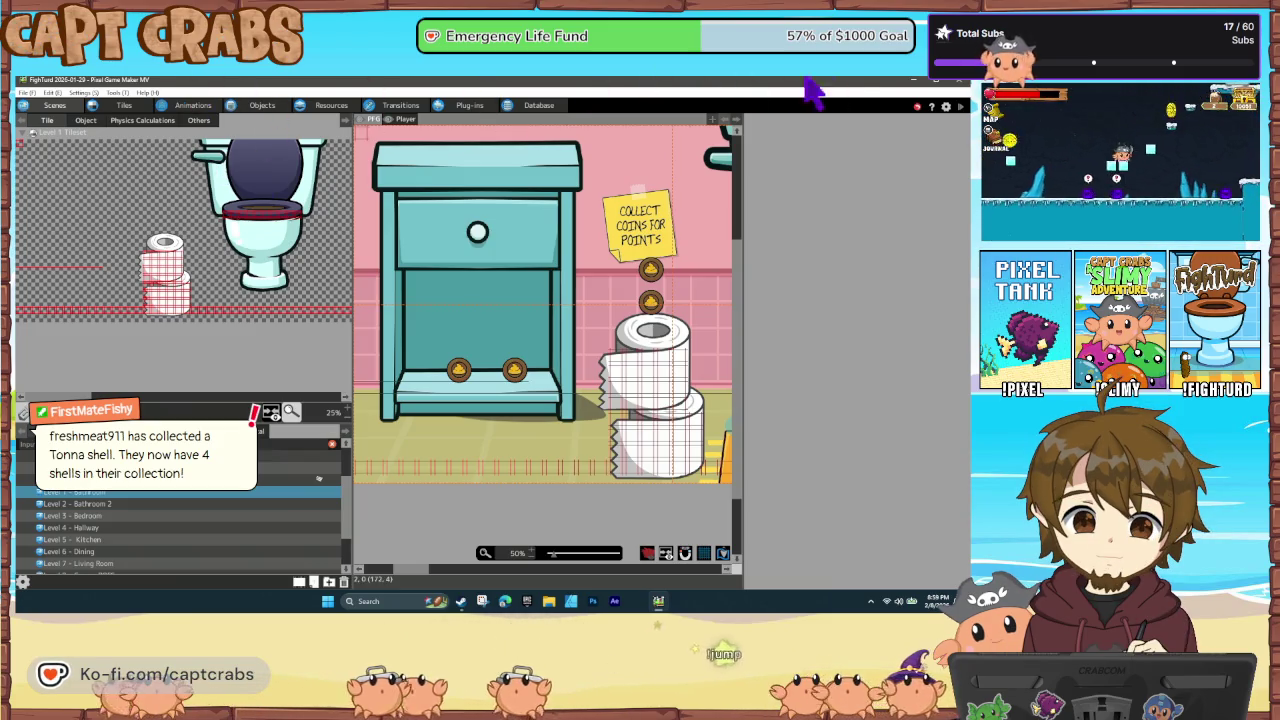
{"action": "left_click", "coordinate": [913, 82]}
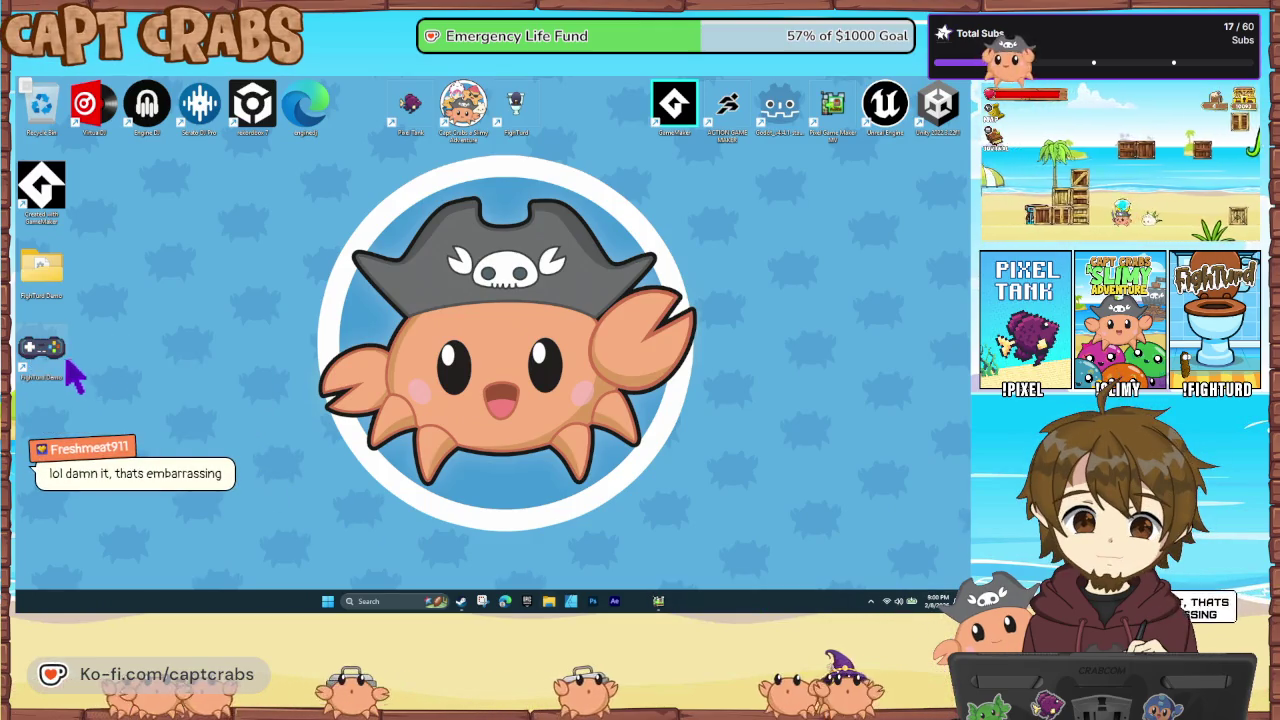
Open Change Icon for the FightTurd Demo shortcut and browse to PGMMV\FightTurd\WORK\Steam
{"action": "right_click", "coordinate": [61, 362]}
{"action": "left_click", "coordinate": [90, 351]}
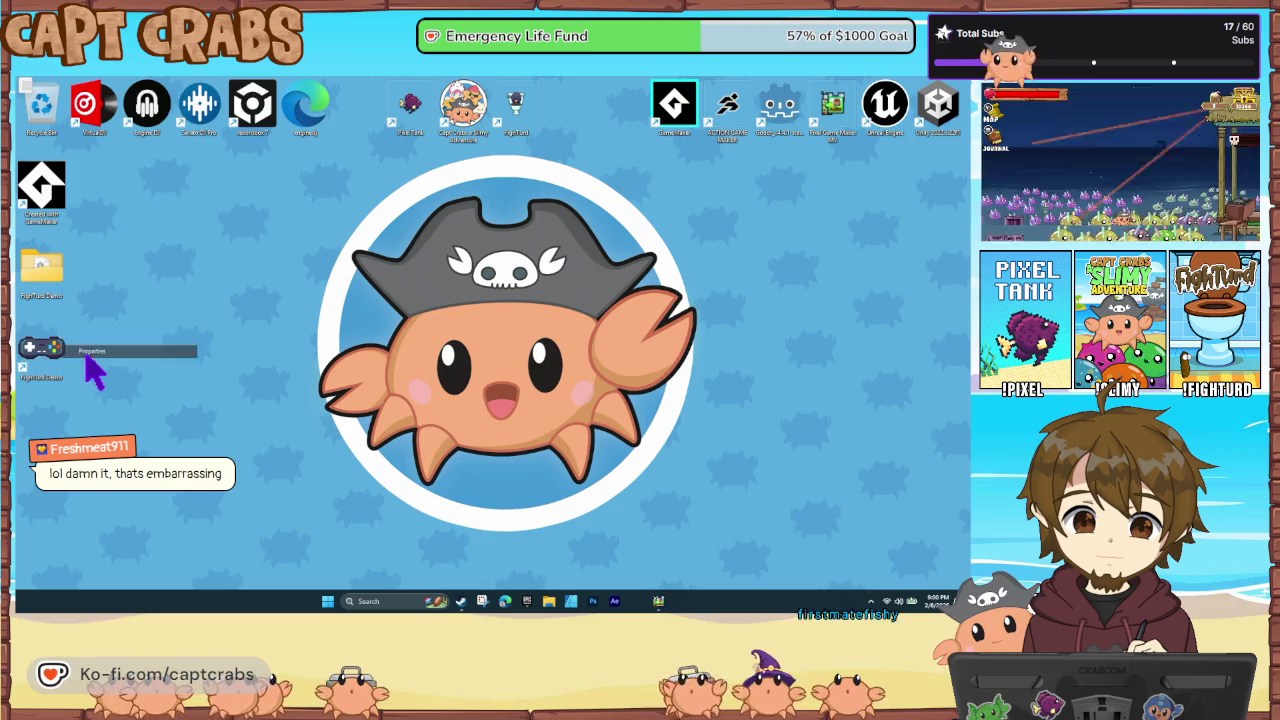
{"action": "left_click", "coordinate": [157, 487]}
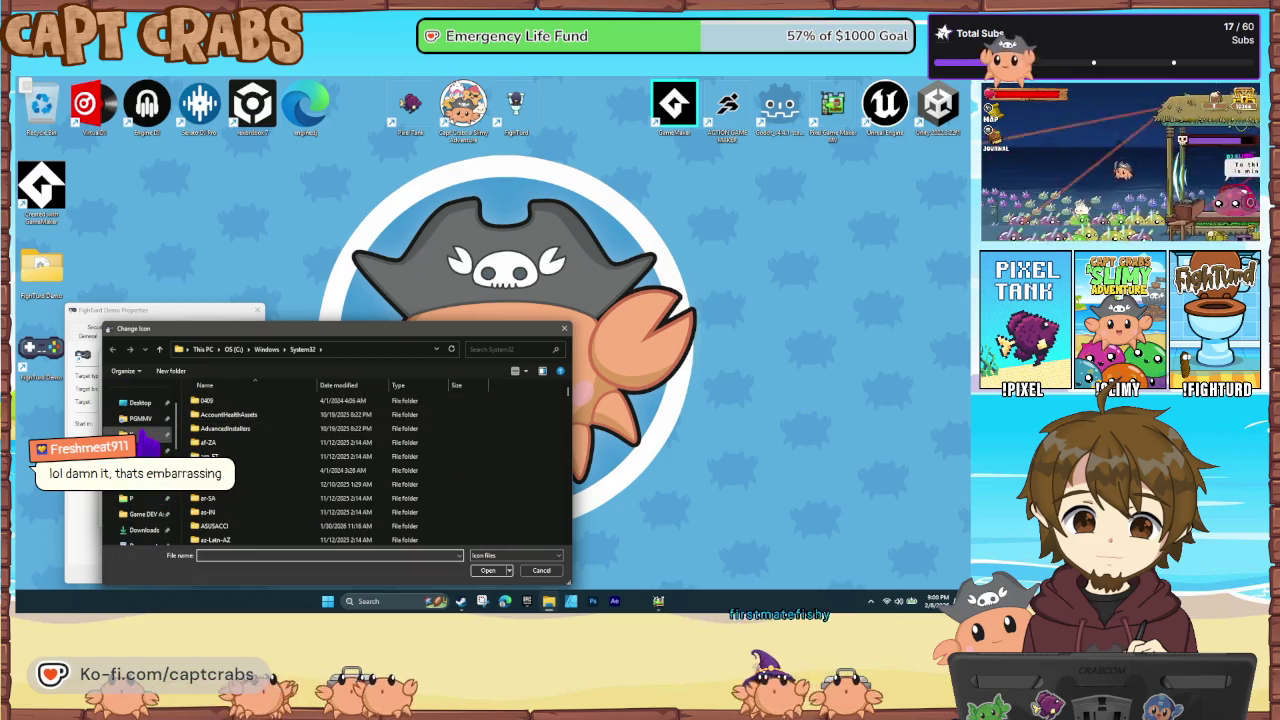
{"action": "left_click", "coordinate": [140, 420]}
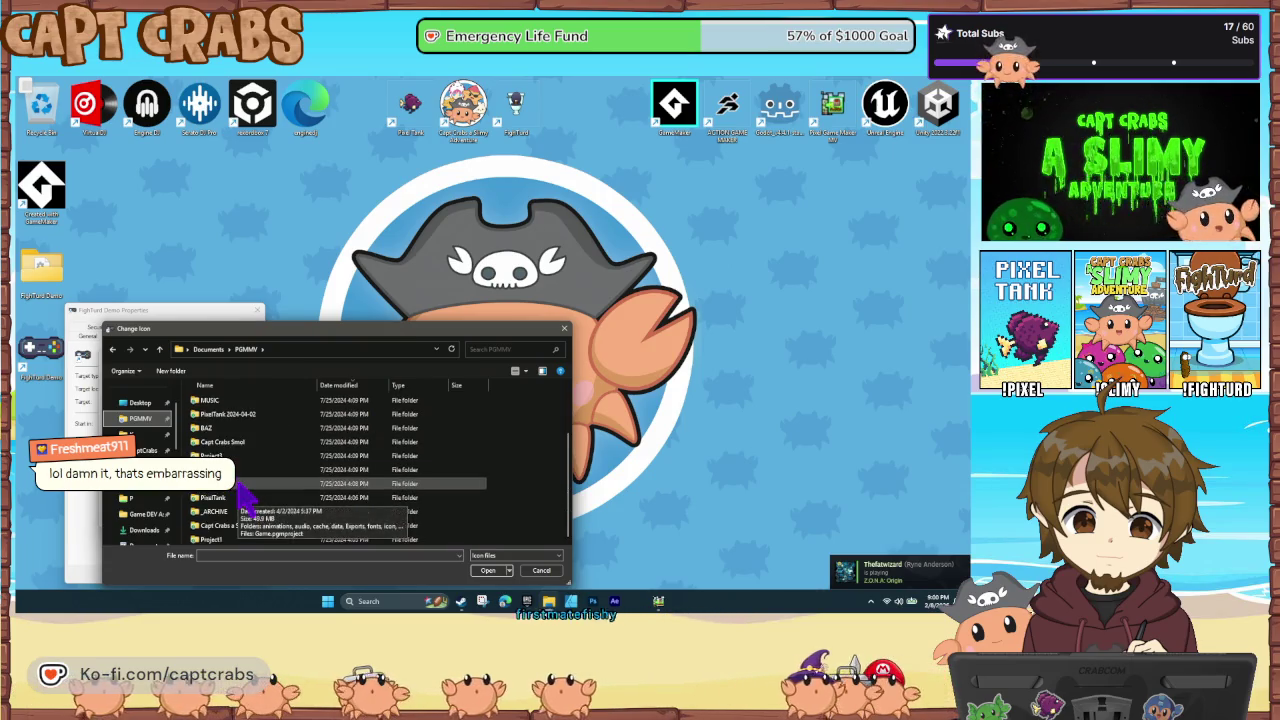
{"action": "scroll", "coordinate": [238, 500], "scroll_direction": "down", "scroll_amount": 2}
{"action": "scroll", "coordinate": [245, 500], "scroll_direction": "up", "scroll_amount": 2}
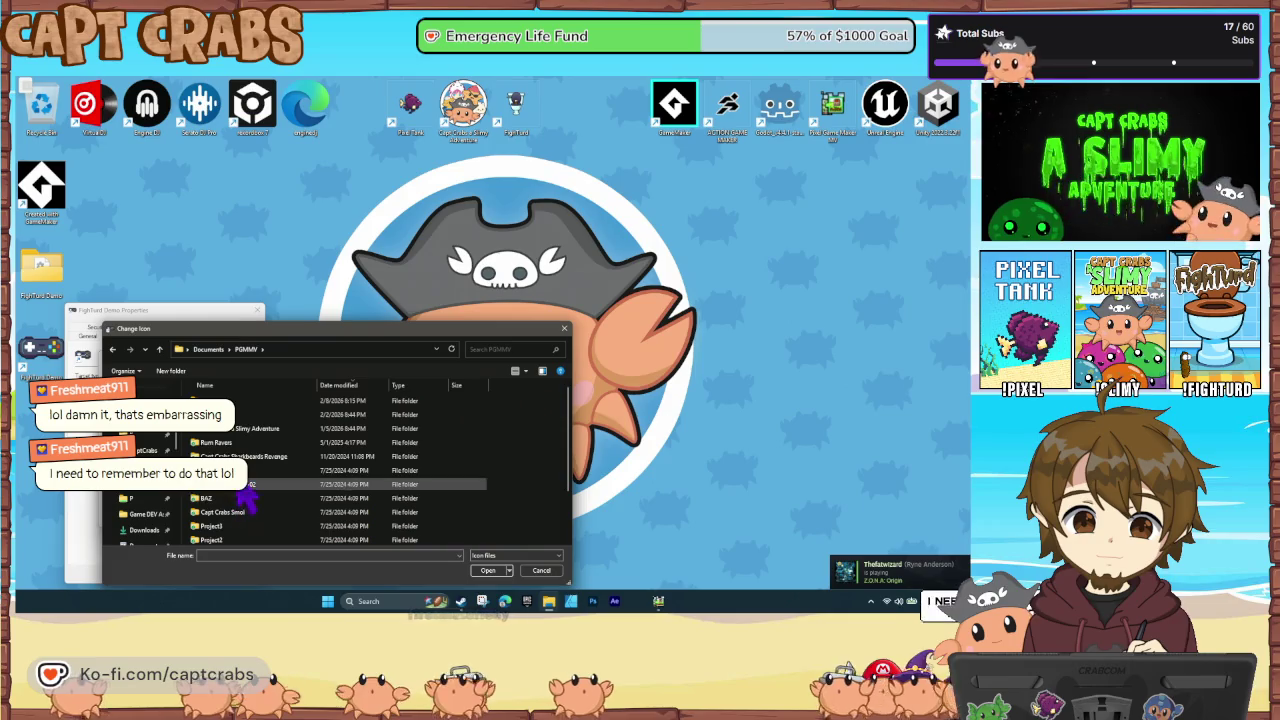
{"action": "double_click", "coordinate": [240, 414]}
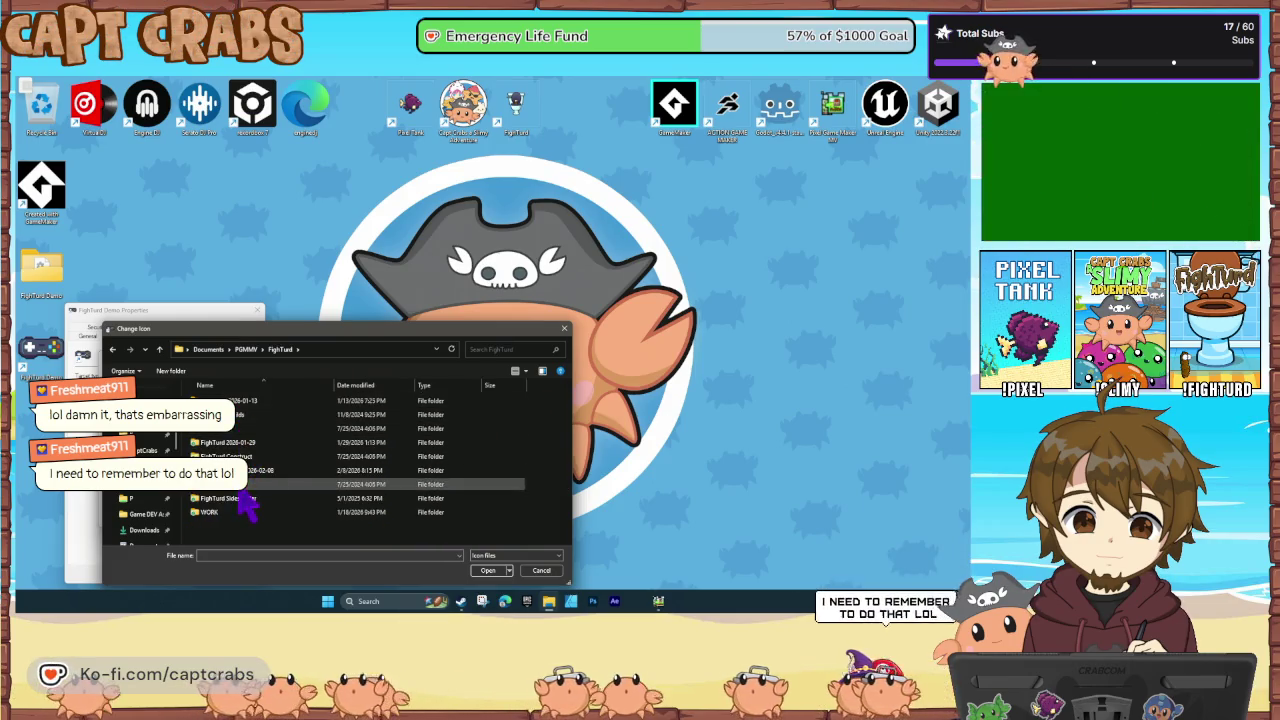
{"action": "double_click", "coordinate": [241, 512]}
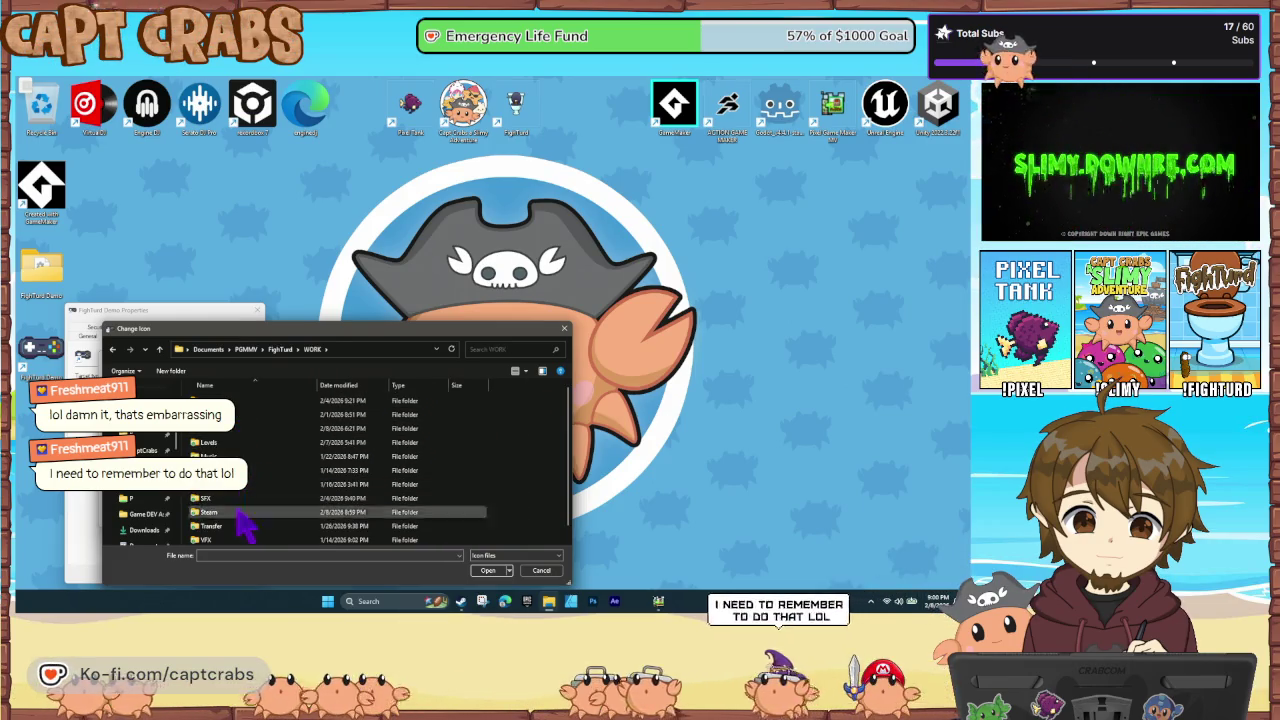
{"action": "double_click", "coordinate": [239, 510]}
Select the APP ICON file as the shortcut's icon and apply it
{"action": "double_click", "coordinate": [268, 412]}
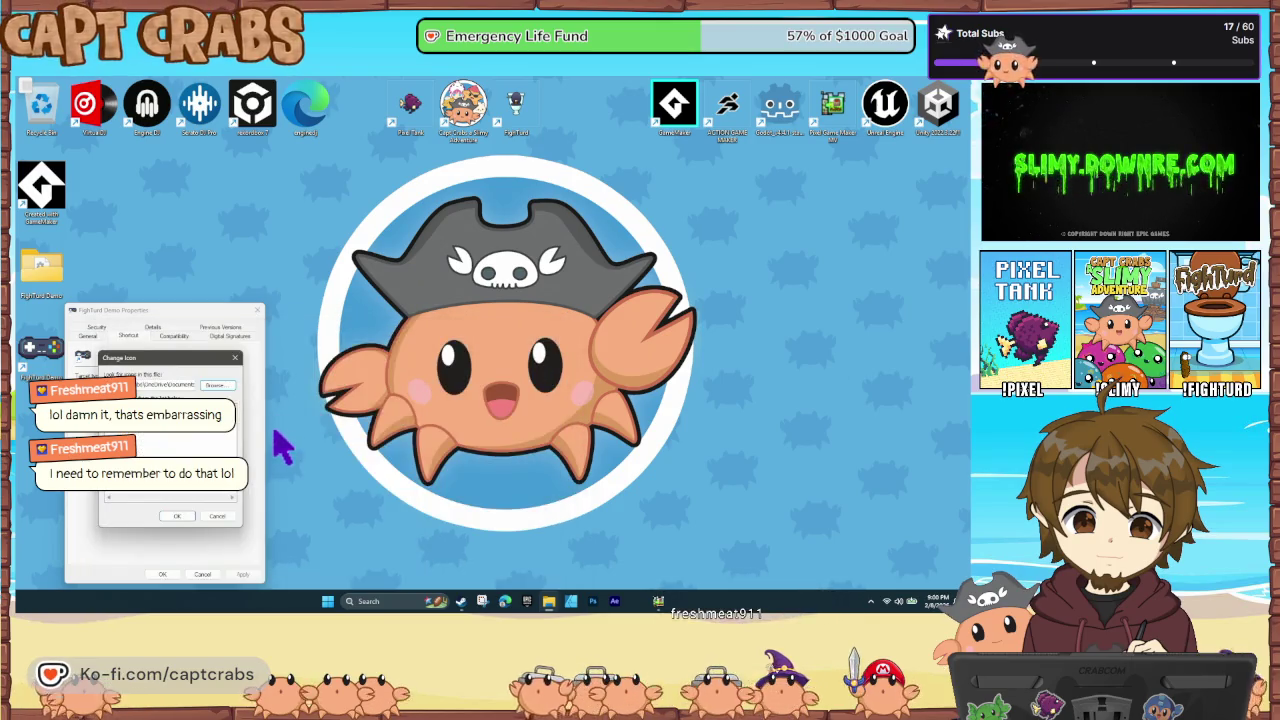
{"action": "left_click", "coordinate": [207, 518]}
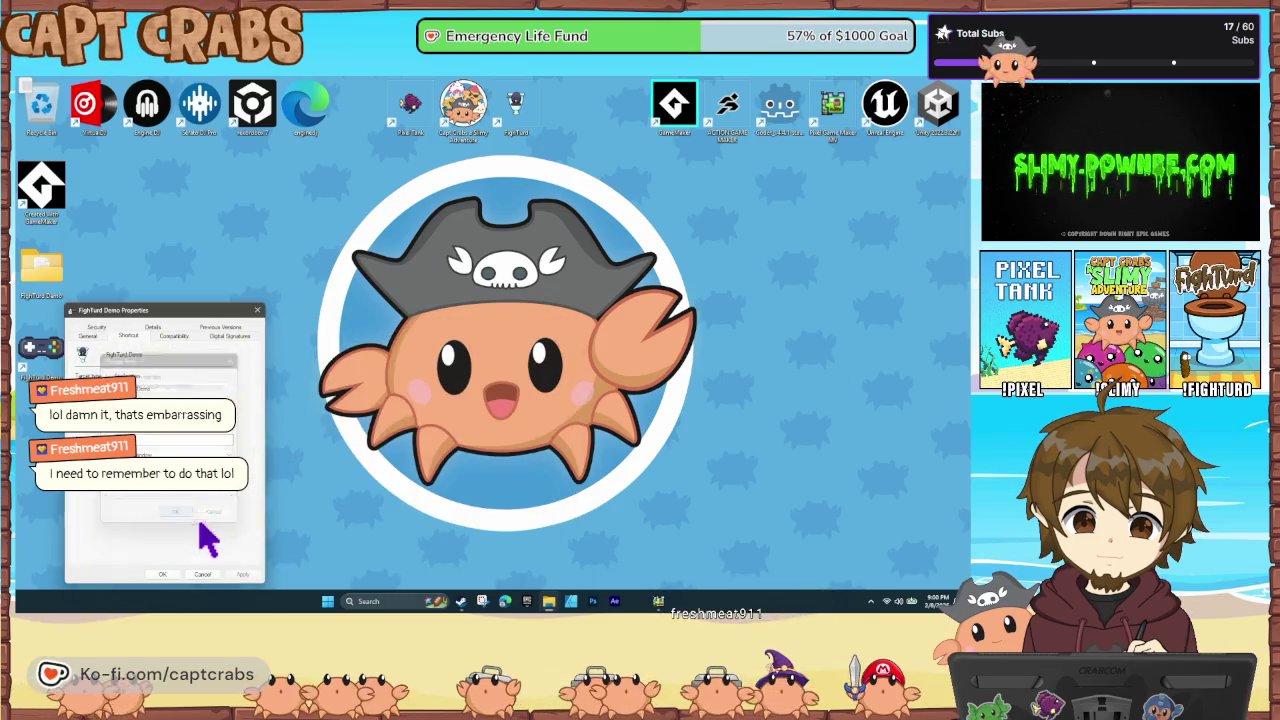
{"action": "left_click", "coordinate": [236, 575]}
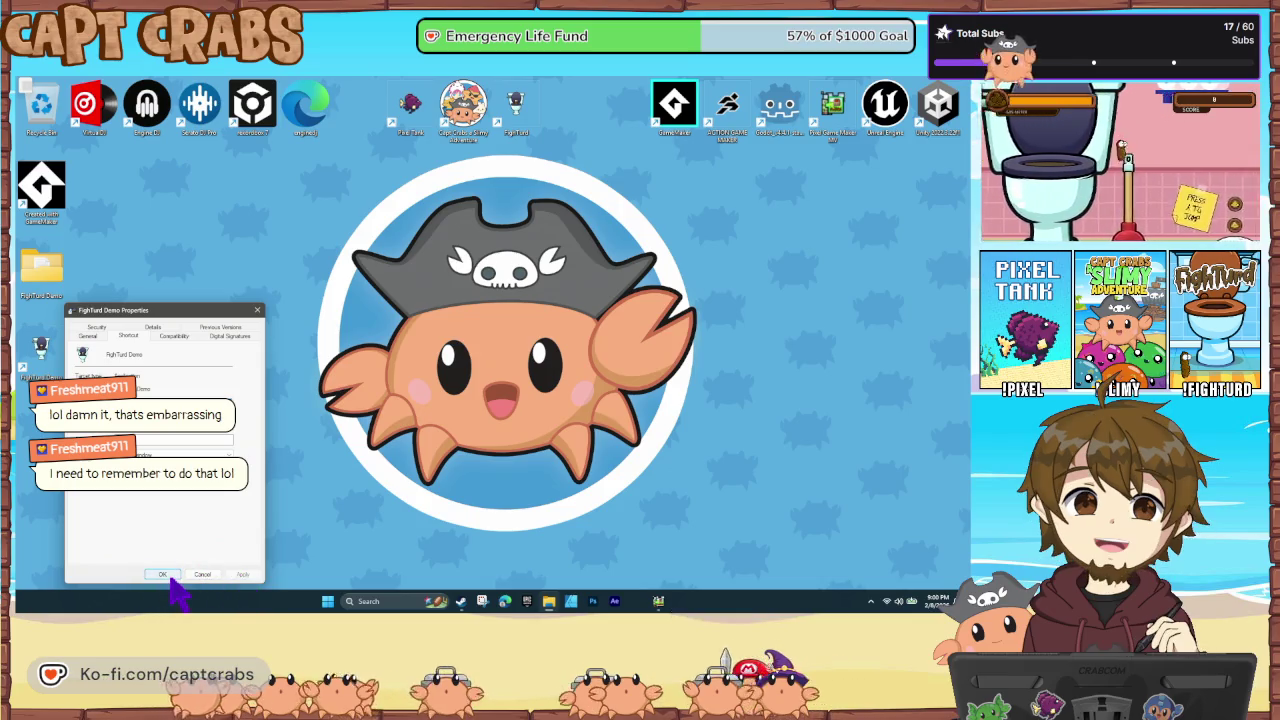
{"action": "left_click", "coordinate": [168, 578]}
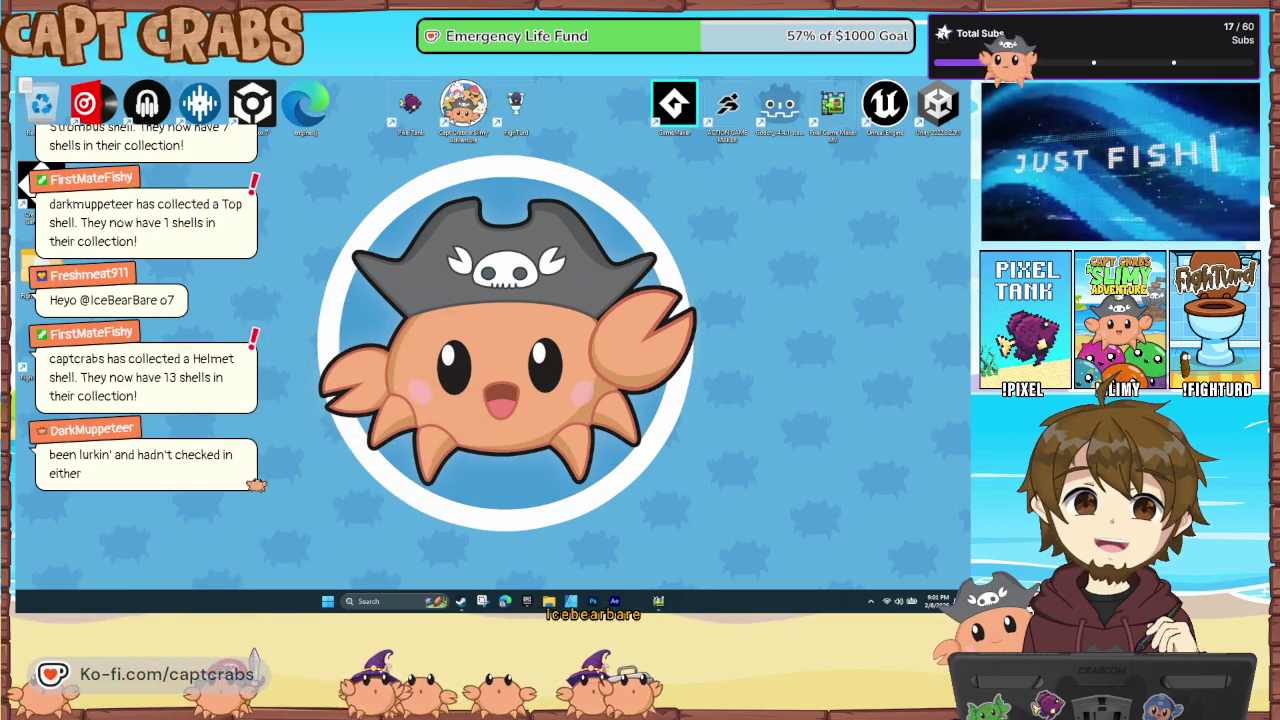
Restore the Pixel Game Maker MV editor, showing the Level 1 – Bathroom scene, from the taskbar
{"action": "left_click", "coordinate": [658, 601]}
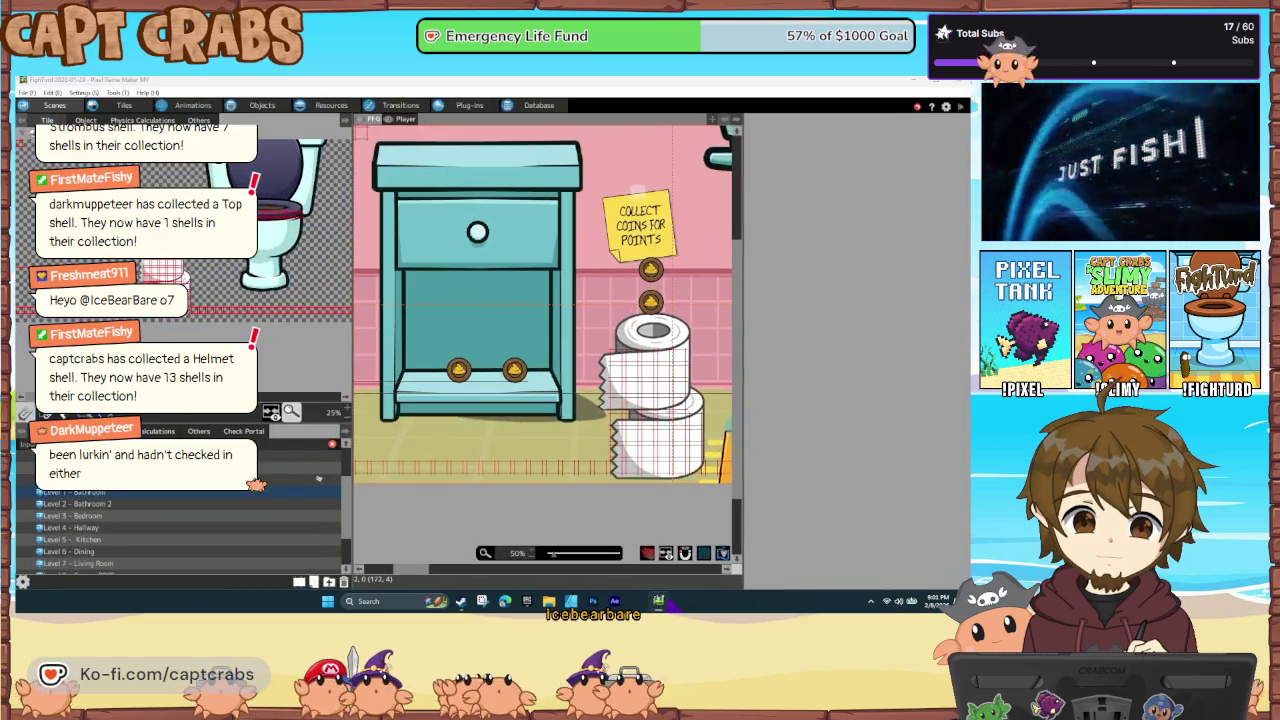
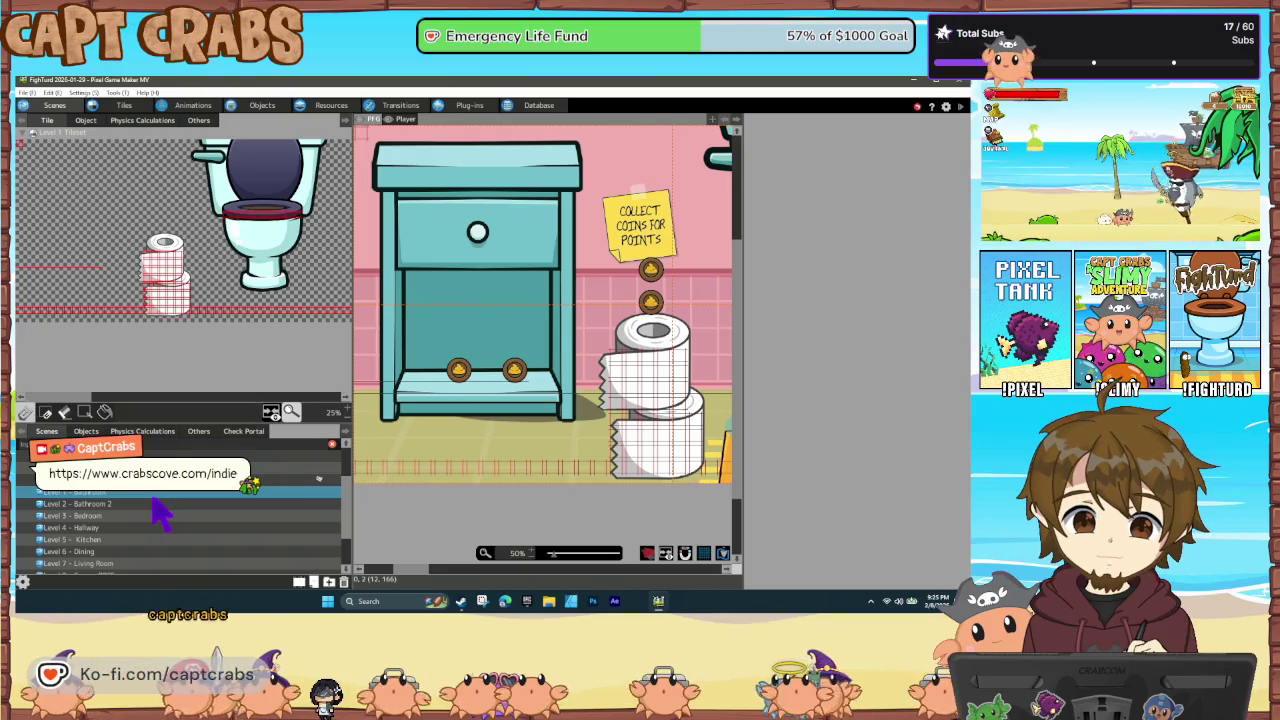
Scroll the Scenes list up, away from the Level 1 - Bathroom scene
{"action": "scroll", "coordinate": [160, 513], "scroll_direction": "up", "scroll_amount": 3}
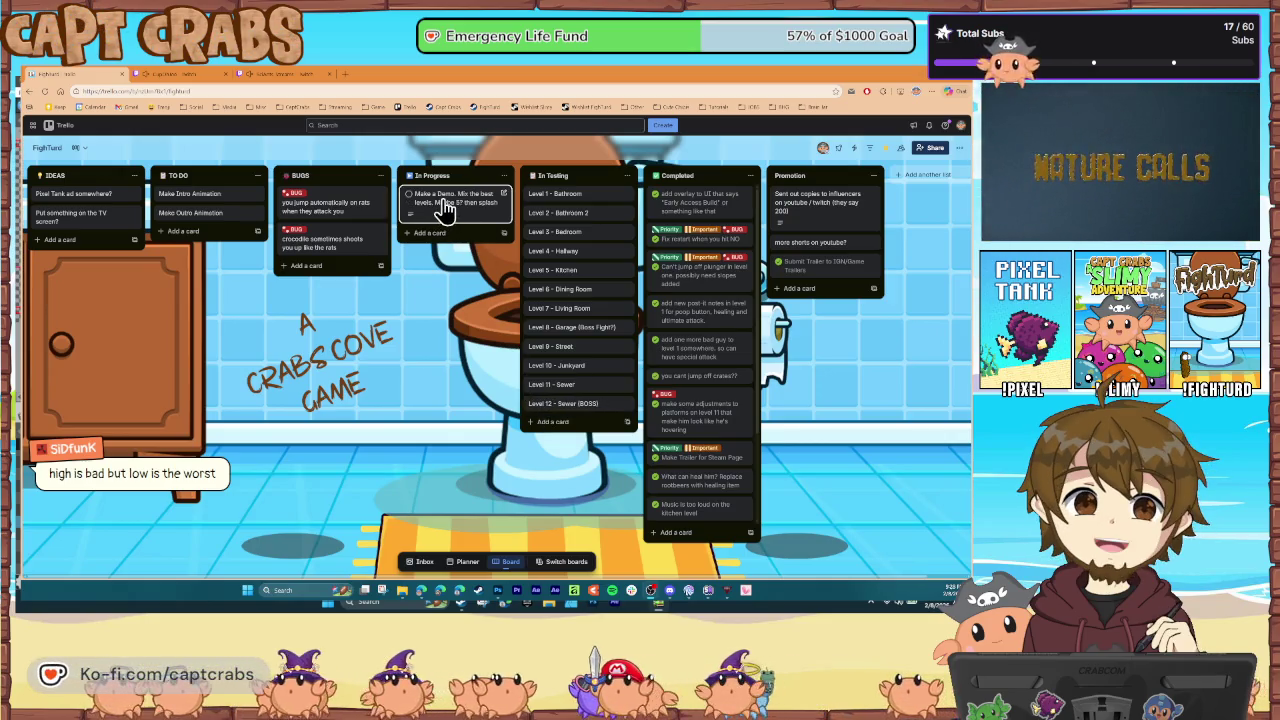
Read the Make a Demo card's level list on the Trello board, then close it
{"action": "left_click", "coordinate": [446, 207]}
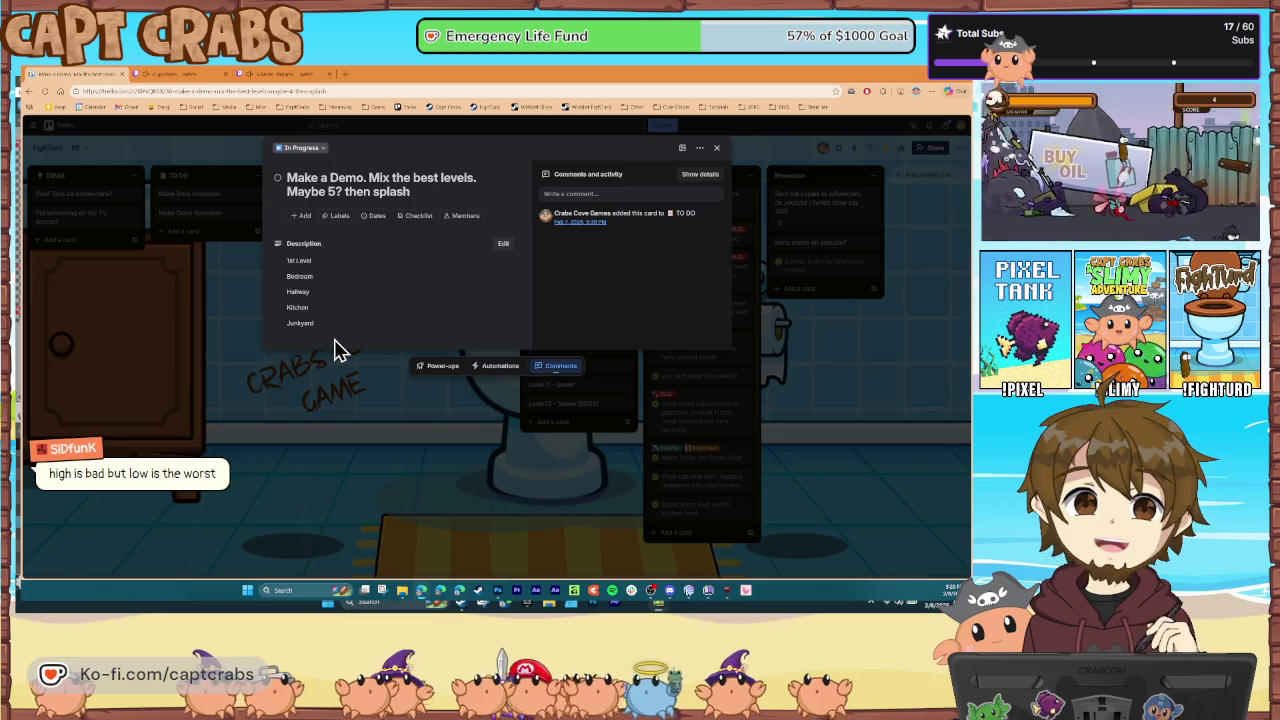
{"action": "left_click", "coordinate": [345, 390]}
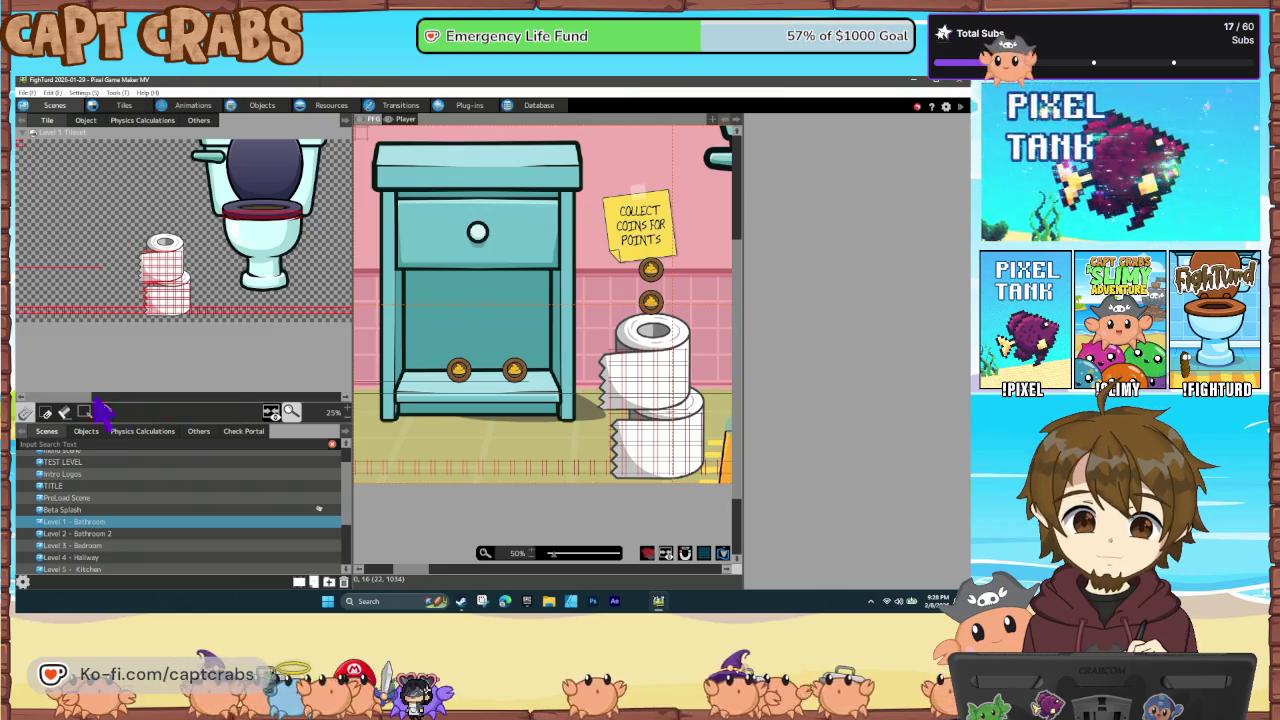
Scroll down the Scenes list and open Level 9 - Street, passing through Level 8 - Garage BOSS
{"action": "scroll", "coordinate": [135, 525], "scroll_direction": "down", "scroll_amount": 4}
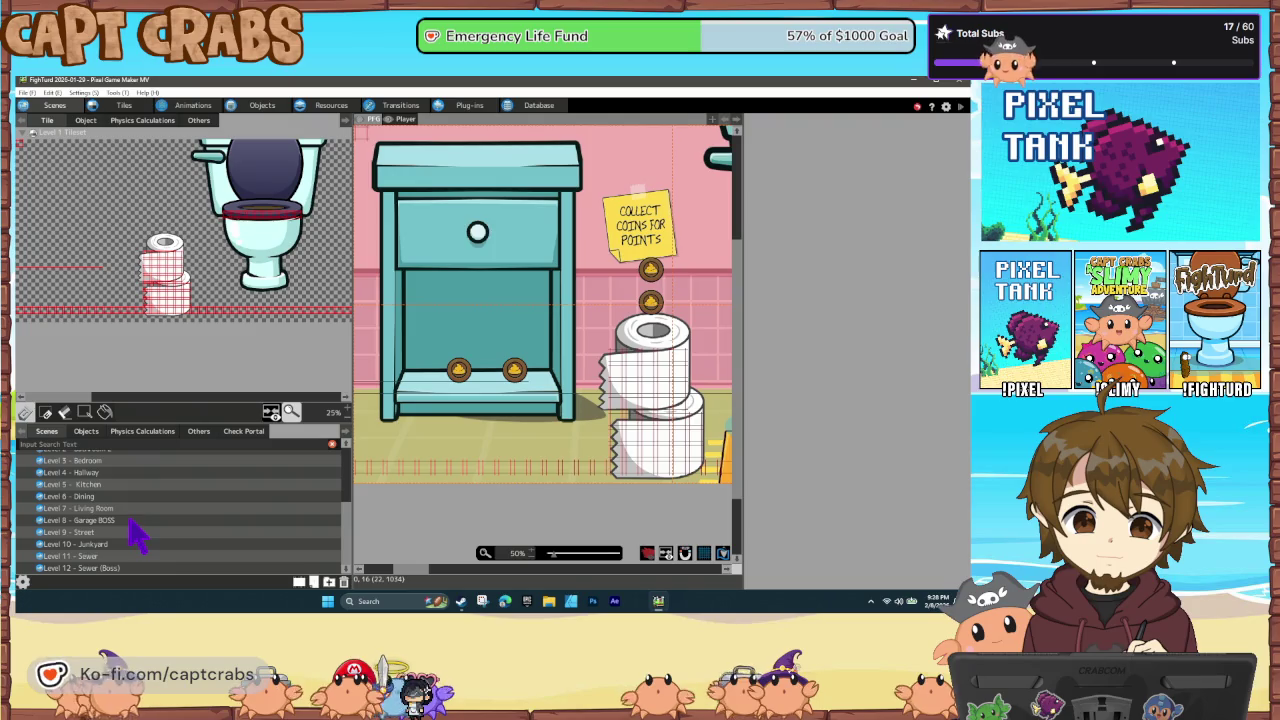
{"action": "left_click", "coordinate": [114, 522]}
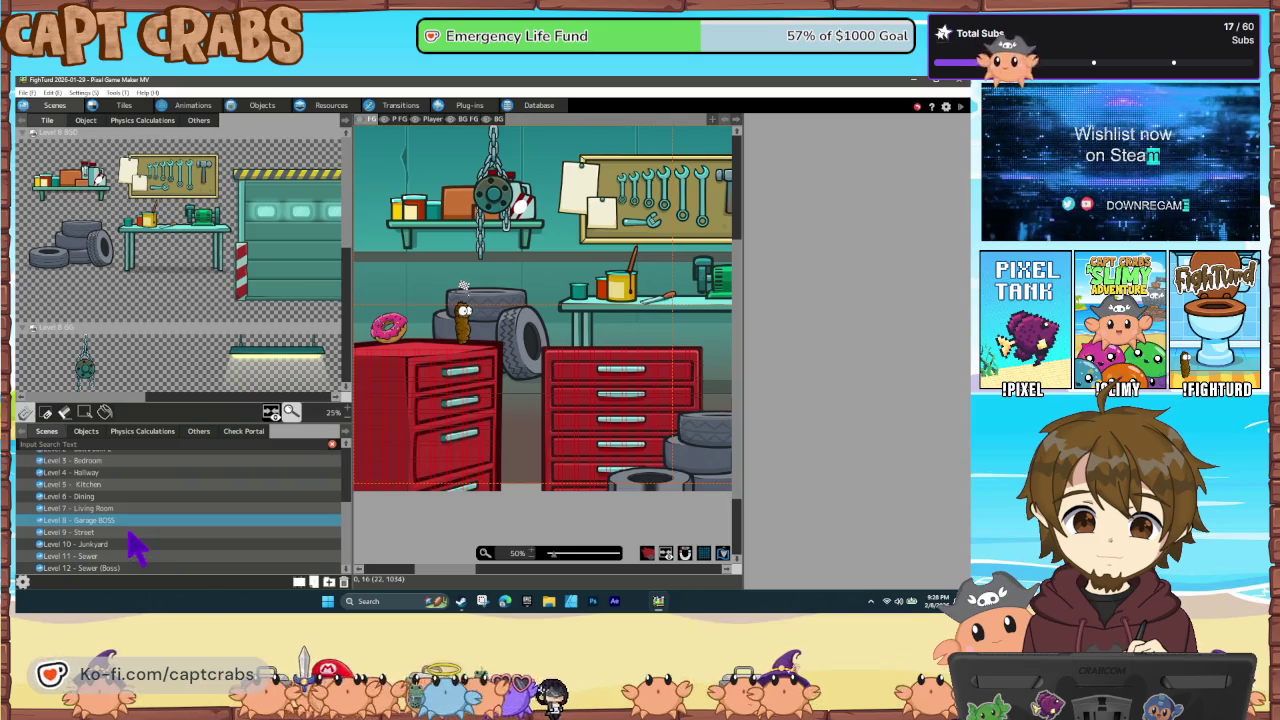
{"action": "left_click", "coordinate": [129, 533]}
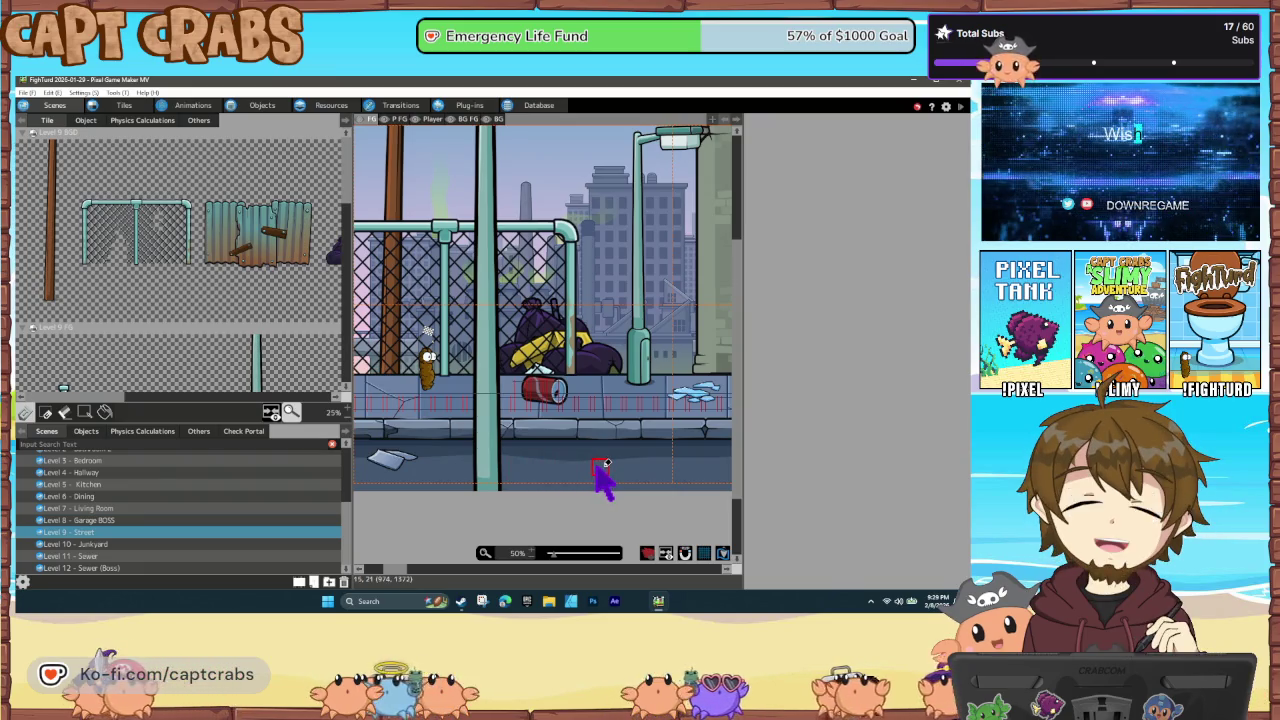
Pan right along Level 9 - Street past the restaurant, fences and dumpsters, then back left
{"action": "scroll", "coordinate": [620, 490], "scroll_direction": "right", "scroll_amount": 10}
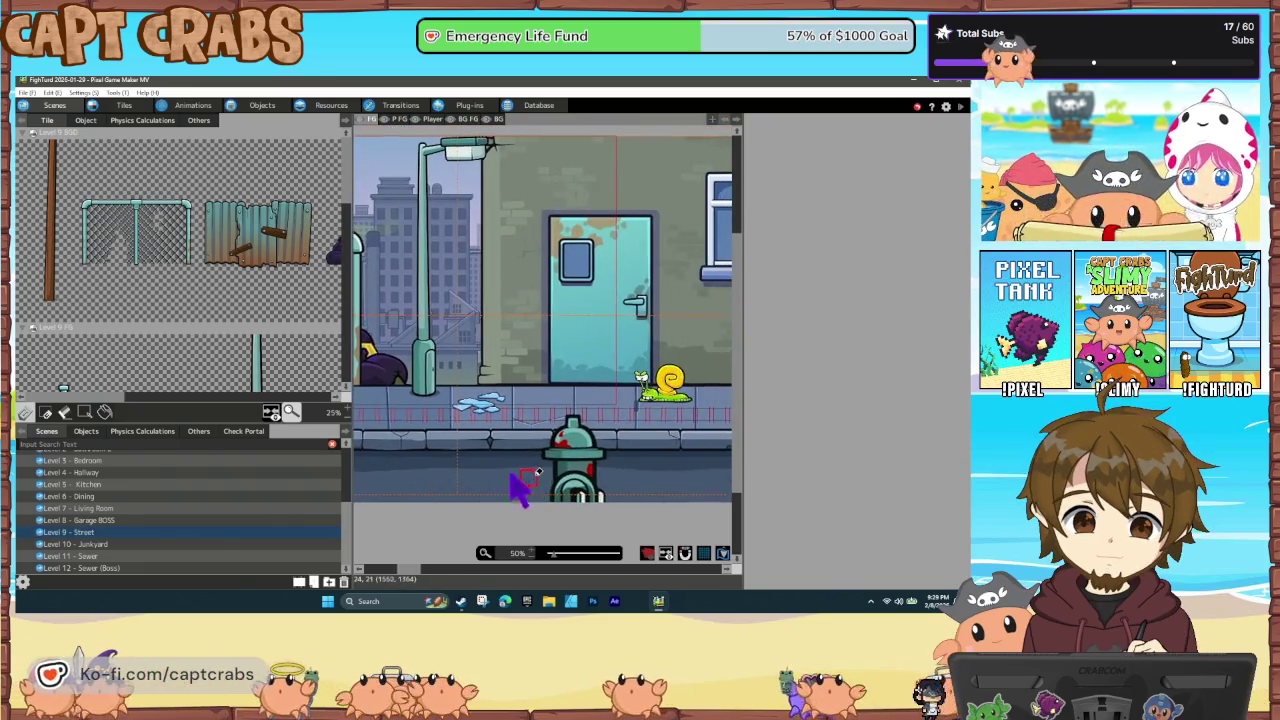
{"action": "scroll", "coordinate": [516, 482], "scroll_direction": "right", "scroll_amount": 10}
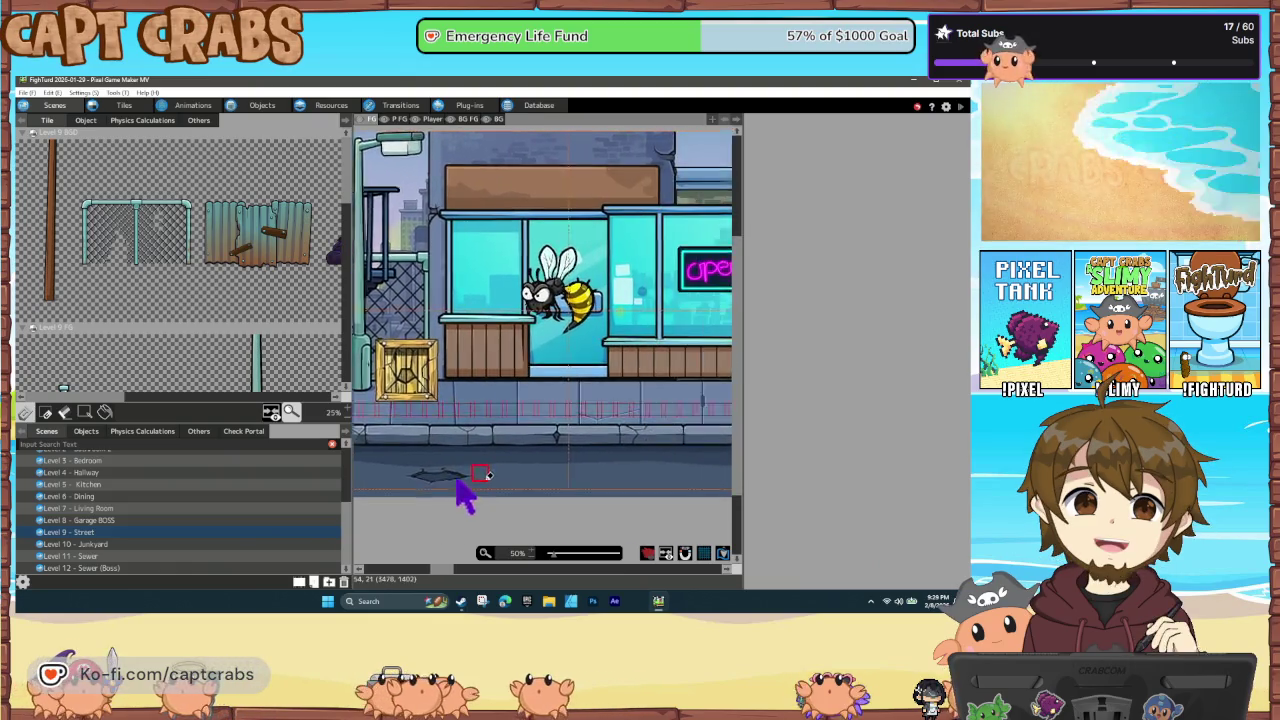
{"action": "scroll", "coordinate": [548, 480], "scroll_direction": "right", "scroll_amount": 10}
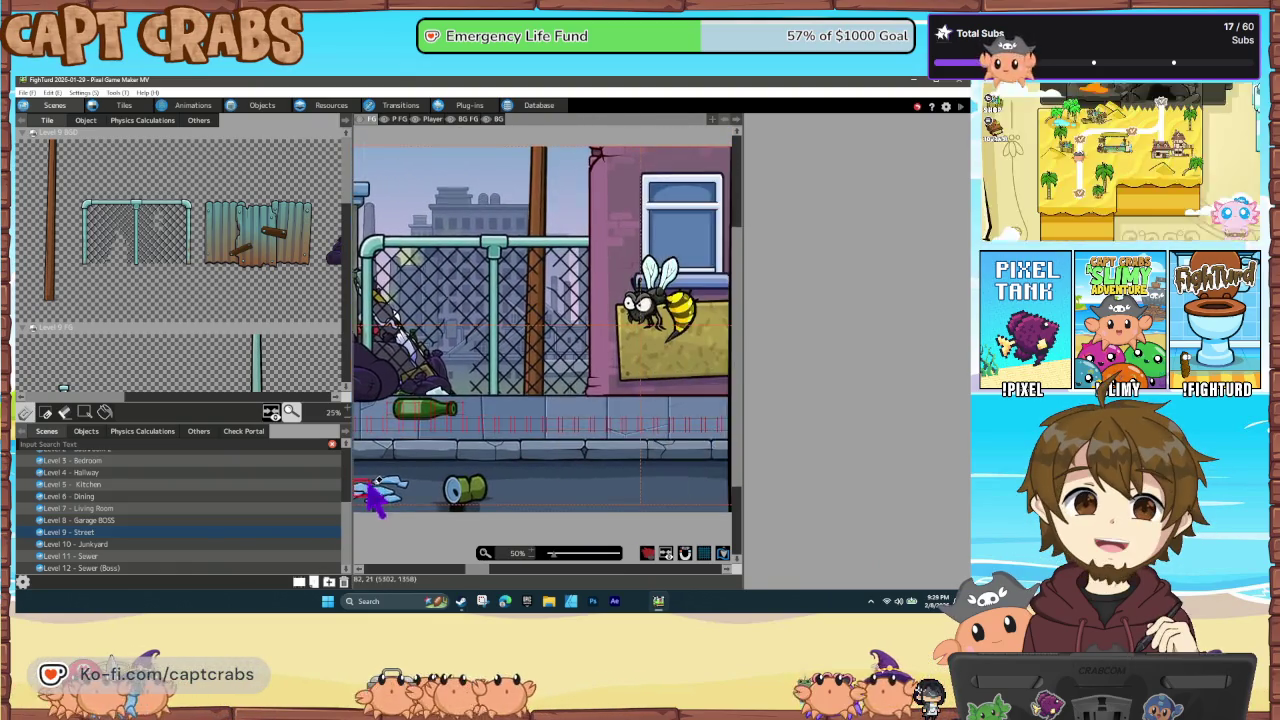
{"action": "scroll", "coordinate": [470, 490], "scroll_direction": "right", "scroll_amount": 10}
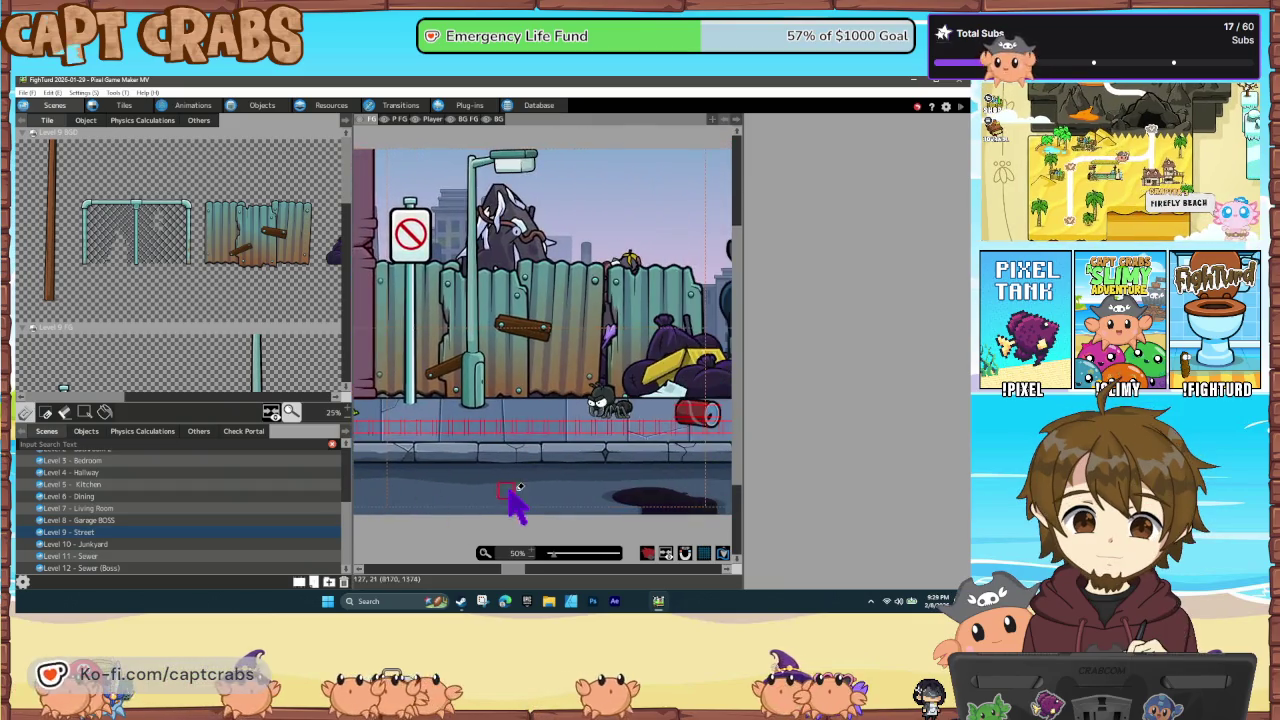
{"action": "scroll", "coordinate": [390, 505], "scroll_direction": "right", "scroll_amount": 4}
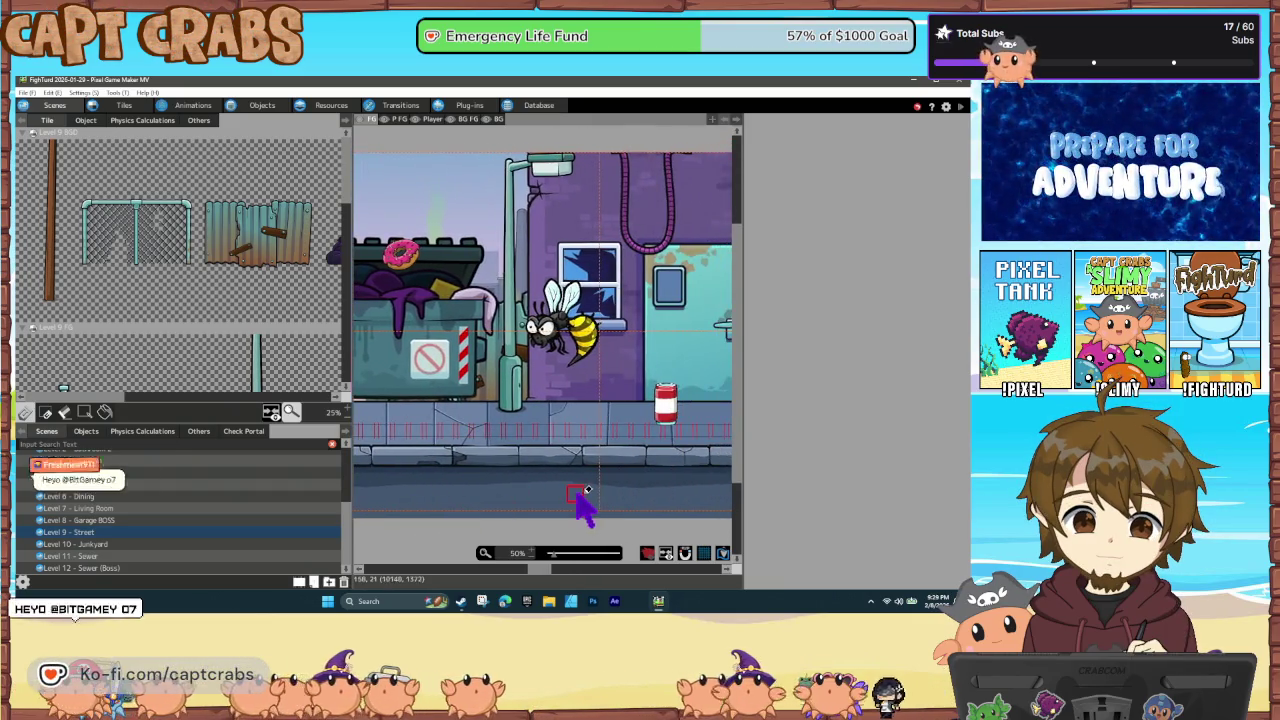
{"action": "scroll", "coordinate": [533, 568], "scroll_direction": "down", "scroll_amount": 1}
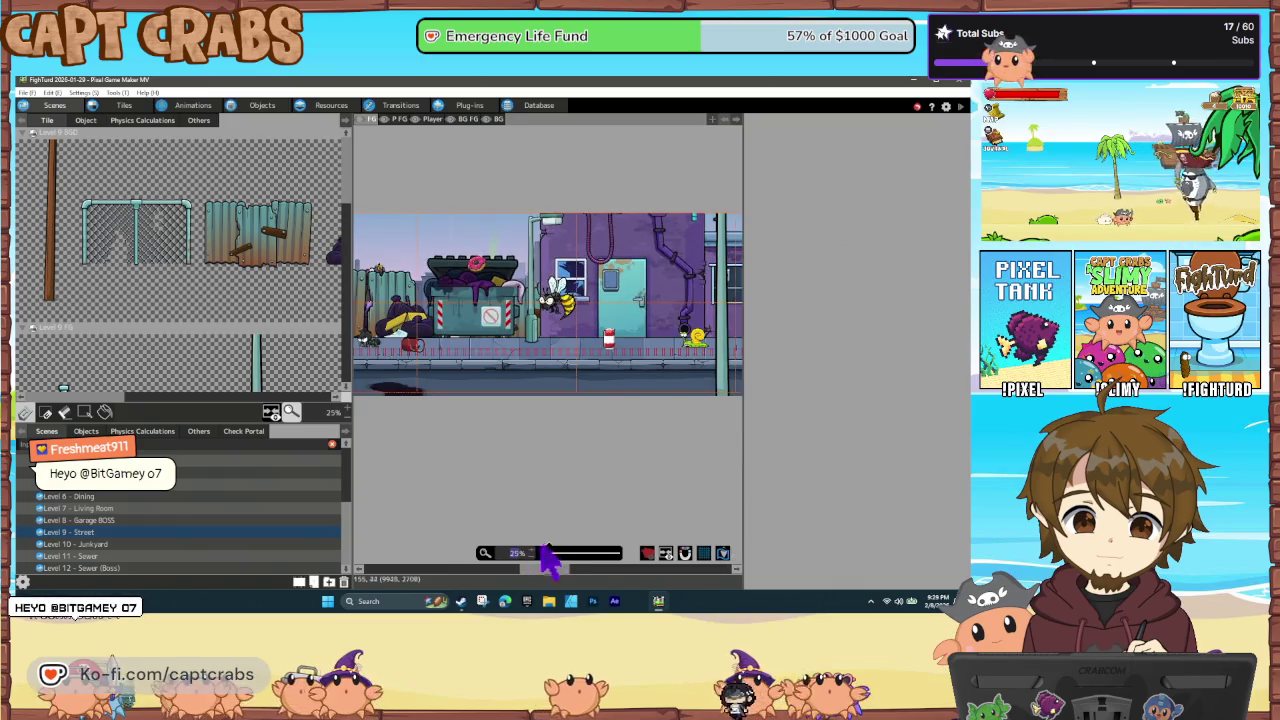
{"action": "scroll", "coordinate": [480, 418], "scroll_direction": "right", "scroll_amount": 3}
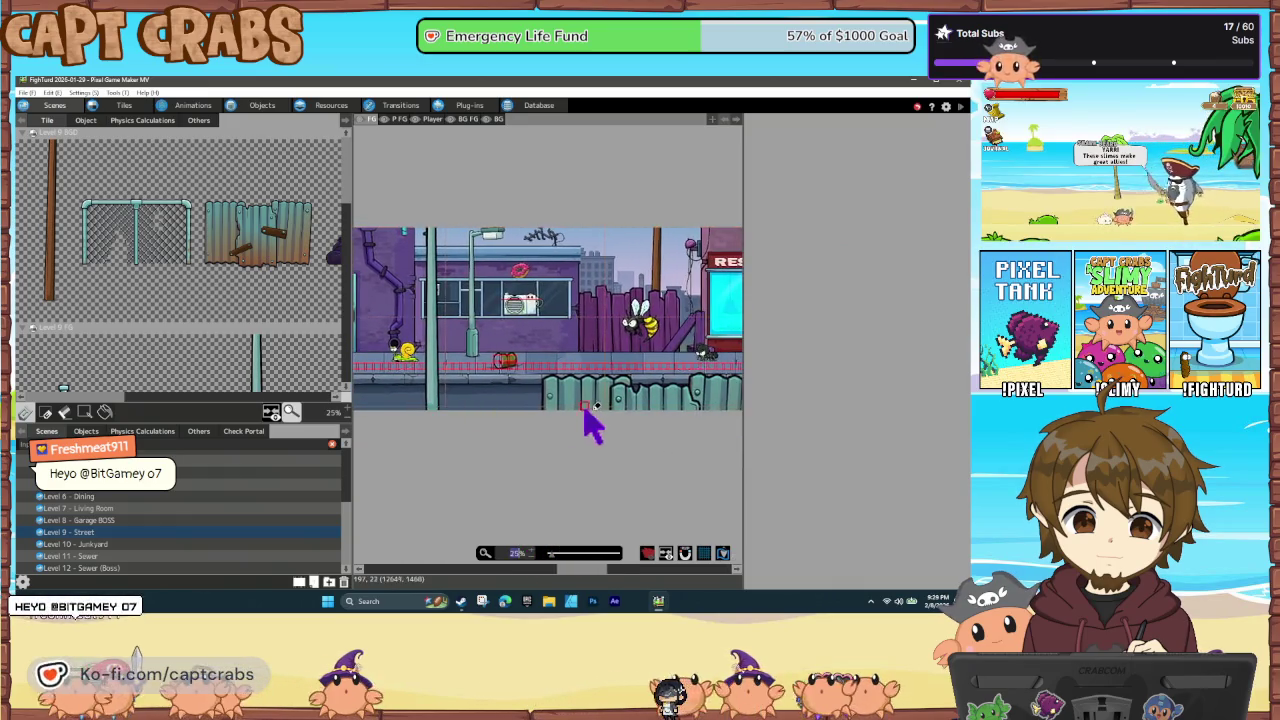
{"action": "scroll", "coordinate": [537, 435], "scroll_direction": "right", "scroll_amount": 15}
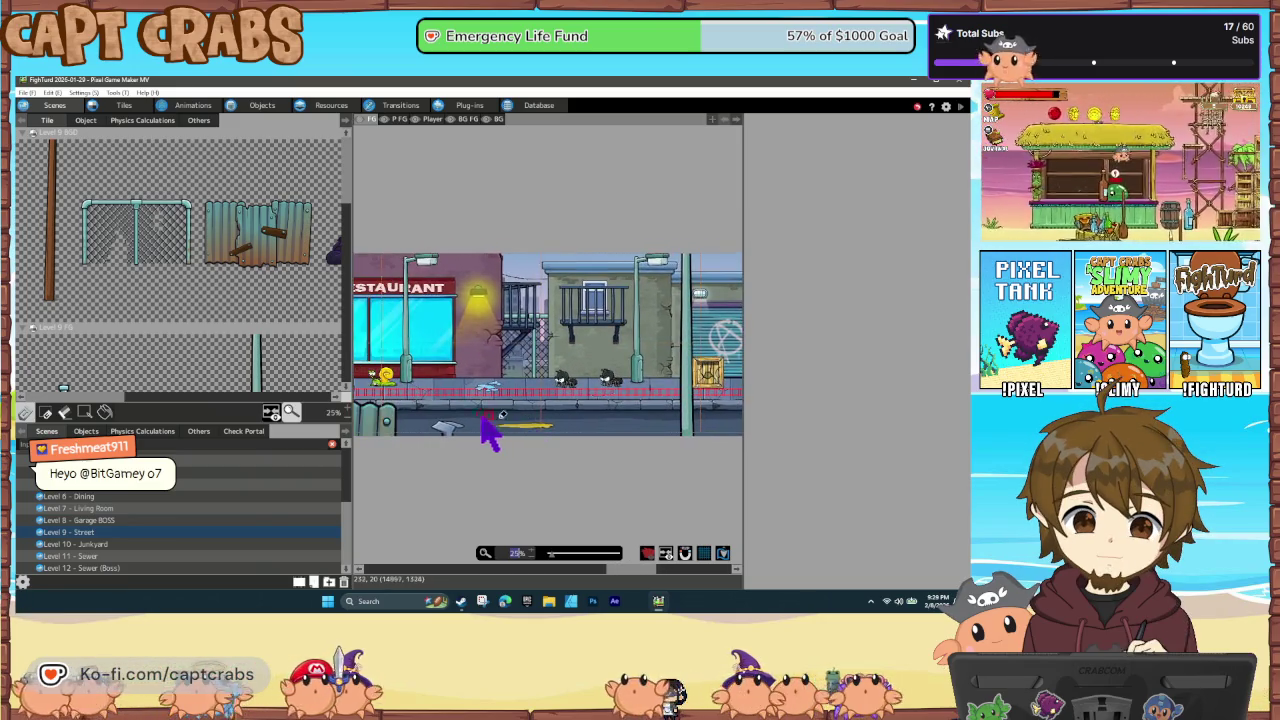
{"action": "scroll", "coordinate": [487, 432], "scroll_direction": "left", "scroll_amount": 6}
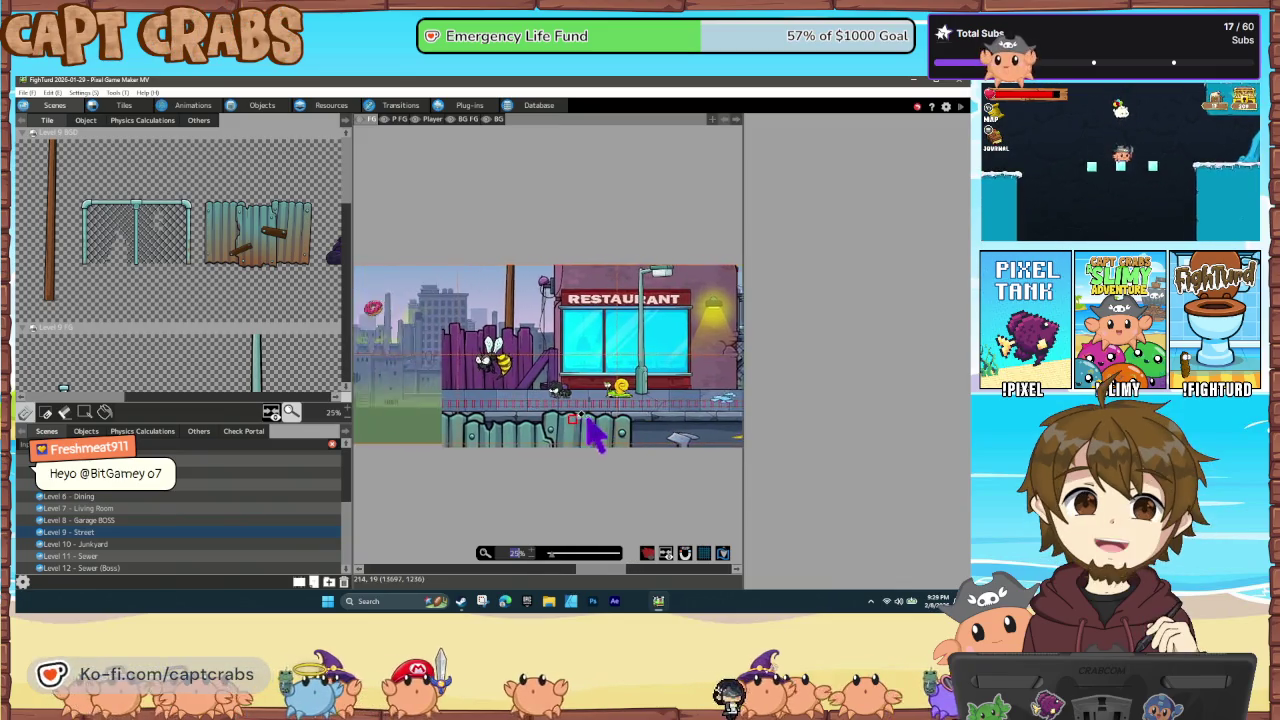
{"action": "scroll", "coordinate": [588, 422], "scroll_direction": "left", "scroll_amount": 15}
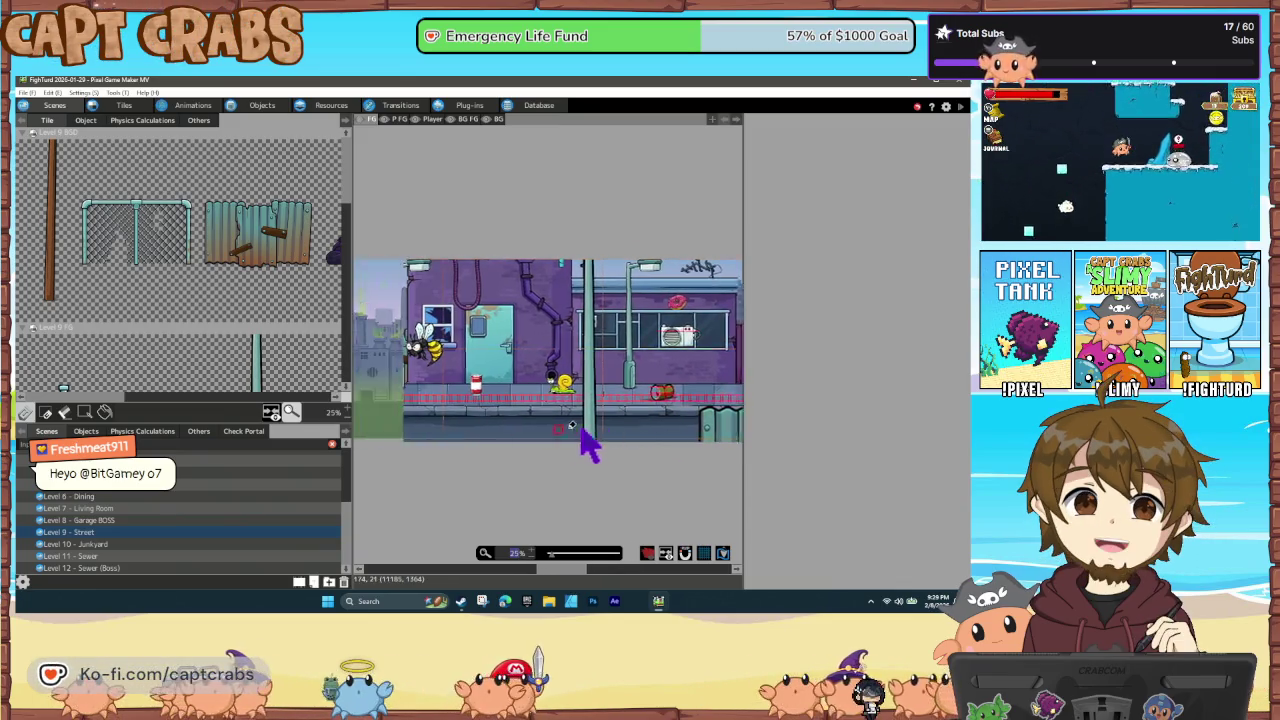
{"action": "scroll", "coordinate": [584, 438], "scroll_direction": "left", "scroll_amount": 6}
{"action": "scroll", "coordinate": [625, 450], "scroll_direction": "left", "scroll_amount": 10}
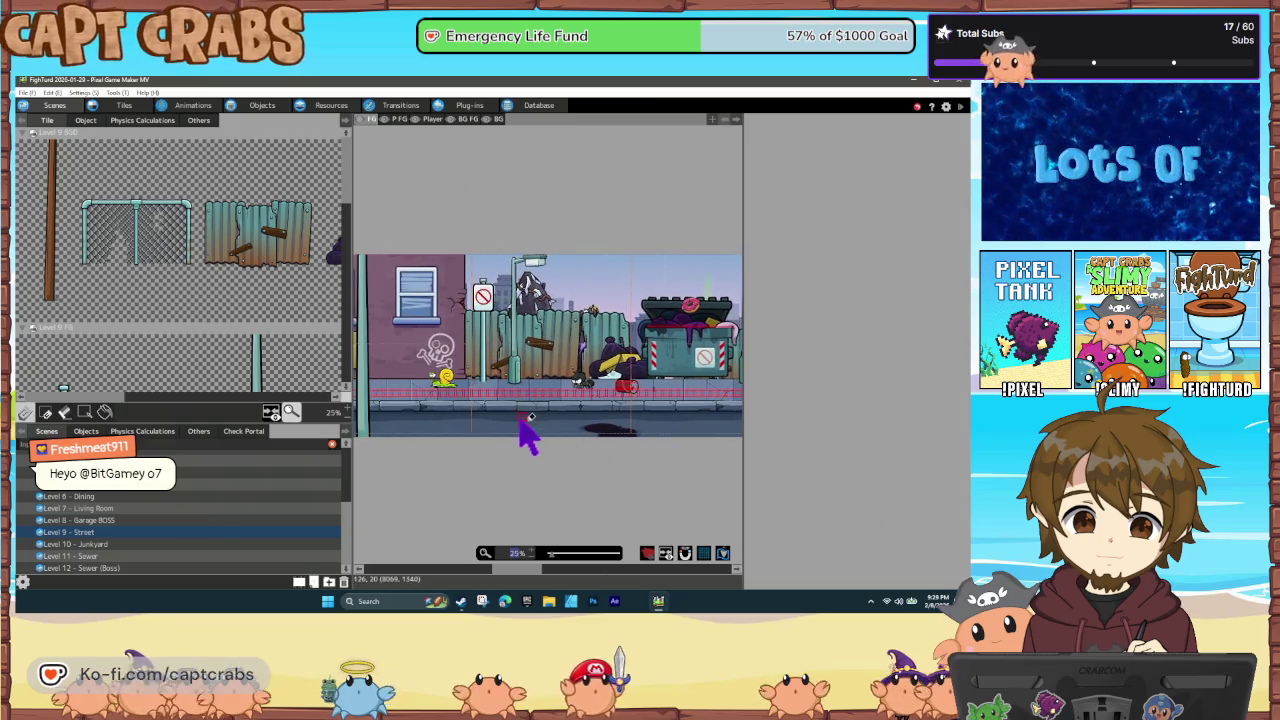
{"action": "scroll", "coordinate": [553, 437], "scroll_direction": "left", "scroll_amount": 3}
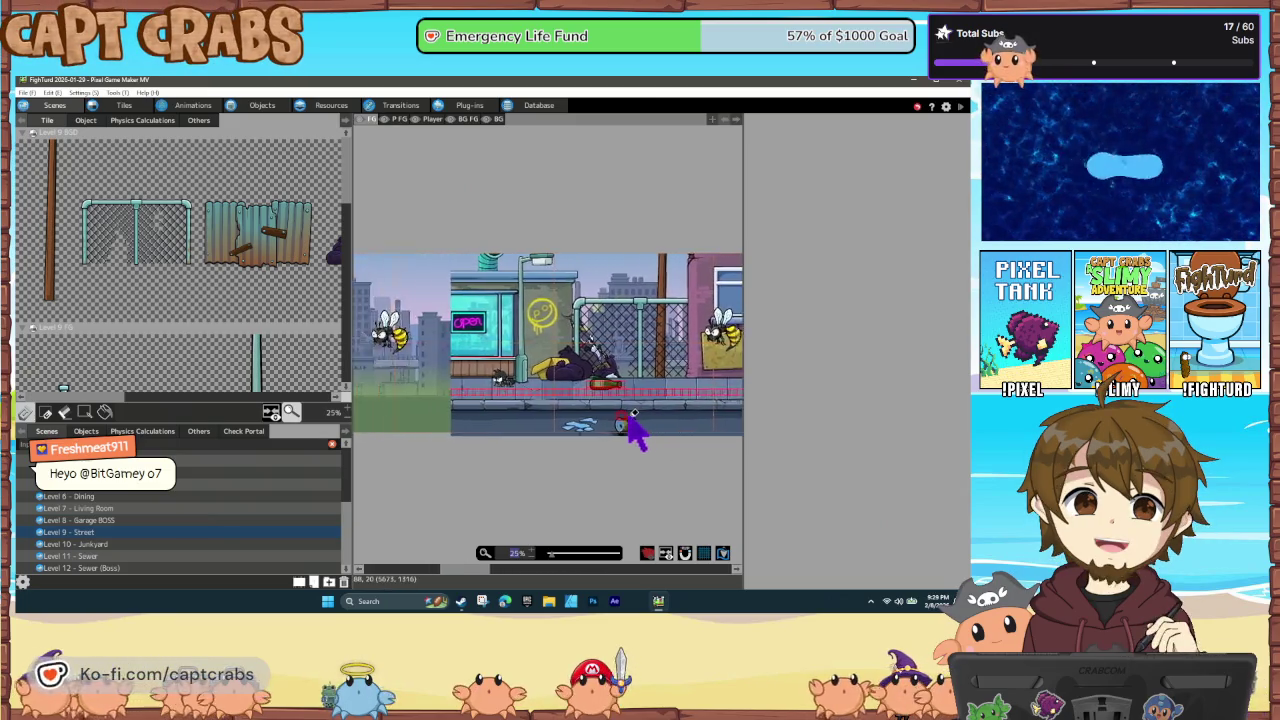